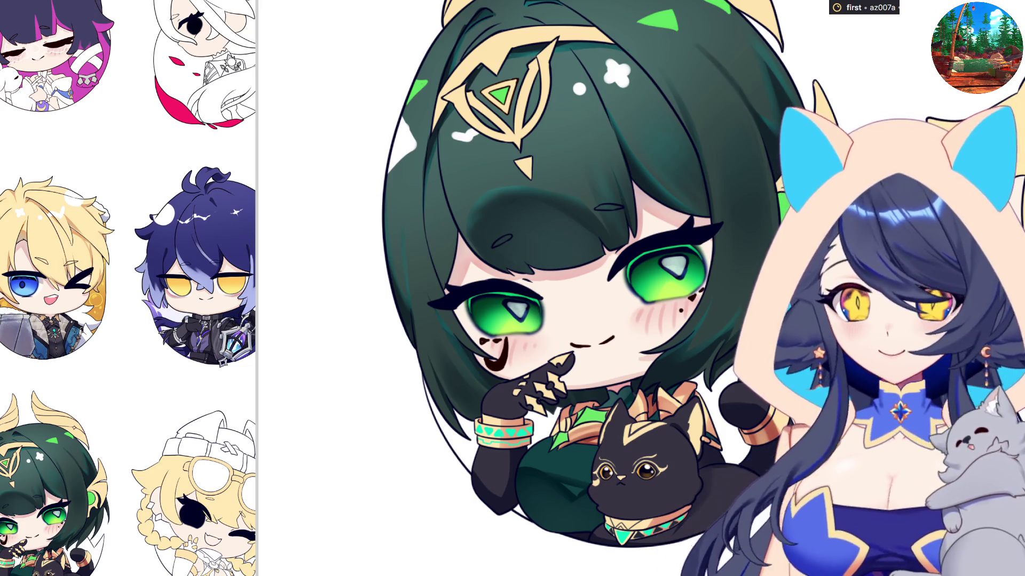
Zoom out to the whole badge and mirror the view to check the drawing's balance.
{"action": "key", "text": "ctrl+minus"}
{"action": "scroll", "coordinate": [757, 90], "scroll_direction": "up", "scroll_amount": 1}
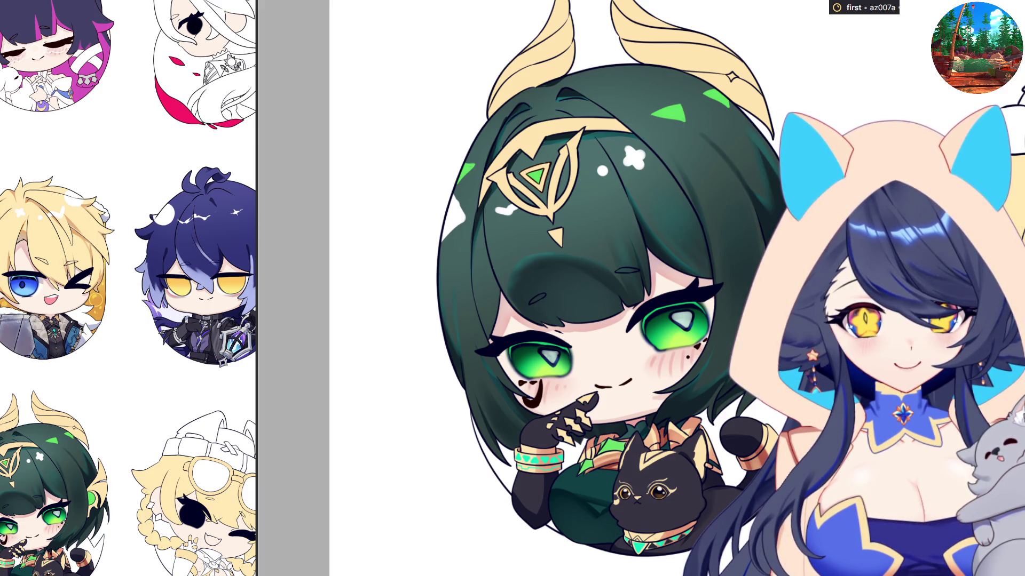
{"action": "scroll", "coordinate": [564, 316], "scroll_direction": "up", "scroll_amount": 1}
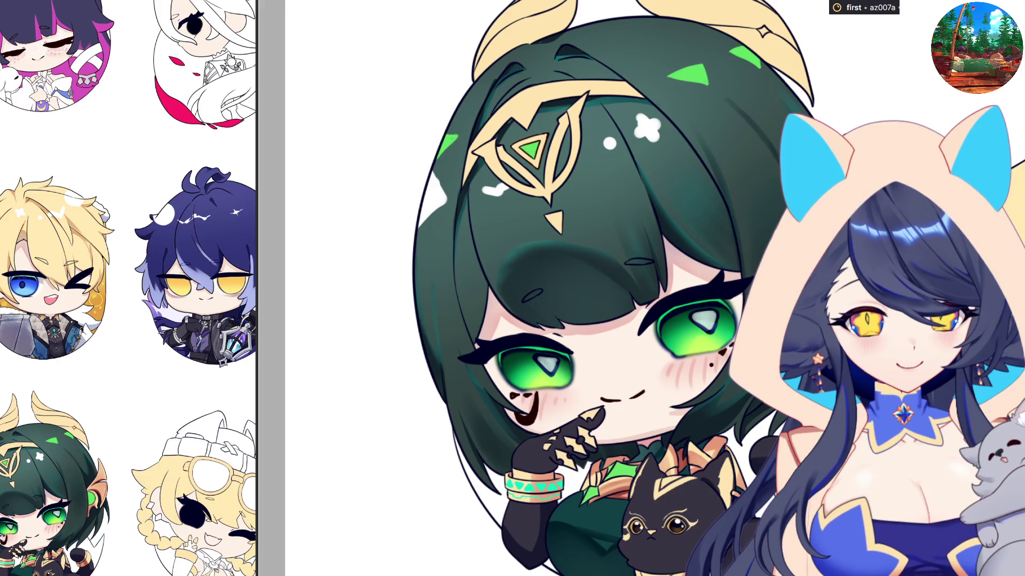
{"action": "key", "text": "m"}
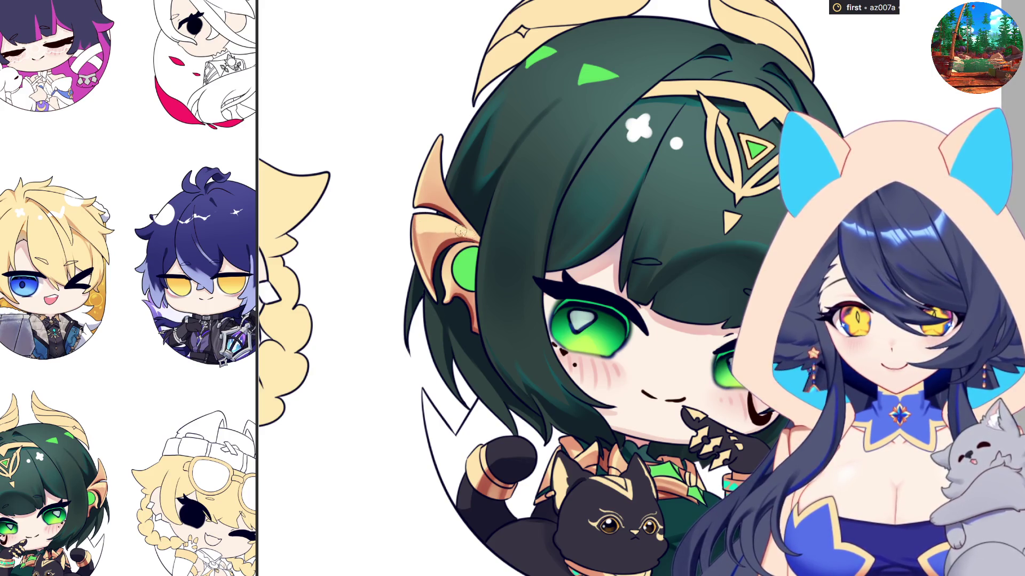
{"action": "key", "text": "m"}
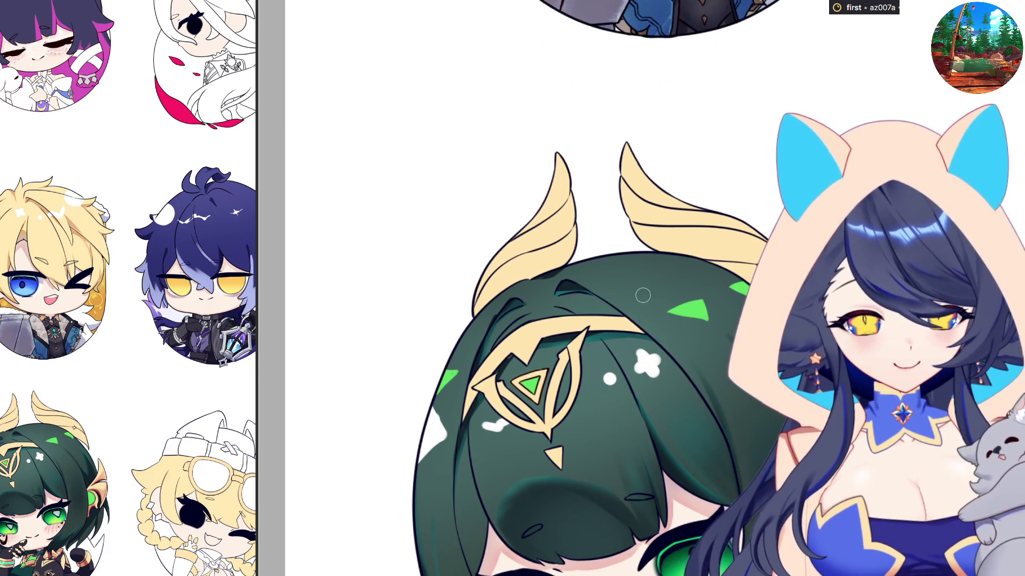
Paint darker shading strokes down the right horn, then mirror-check the result.
{"action": "mouse_move", "coordinate": [644, 194]}
{"action": "left_mouse_down"}
{"action": "mouse_move", "coordinate": [699, 265]}
{"action": "mouse_move", "coordinate": [635, 197]}
{"action": "mouse_move", "coordinate": [709, 267]}
{"action": "mouse_move", "coordinate": [675, 239]}
{"action": "left_mouse_up"}
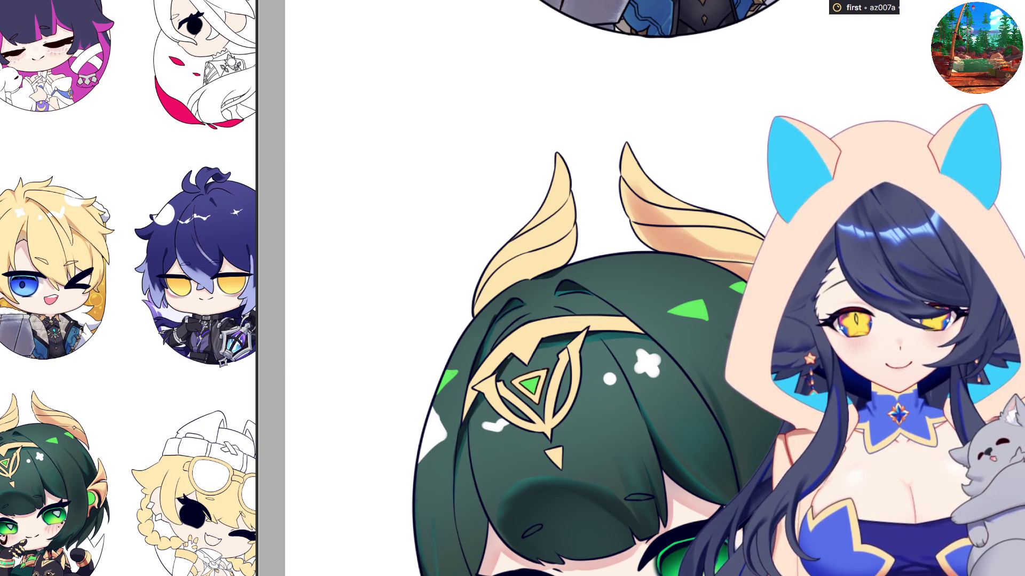
{"action": "key", "text": "h"}
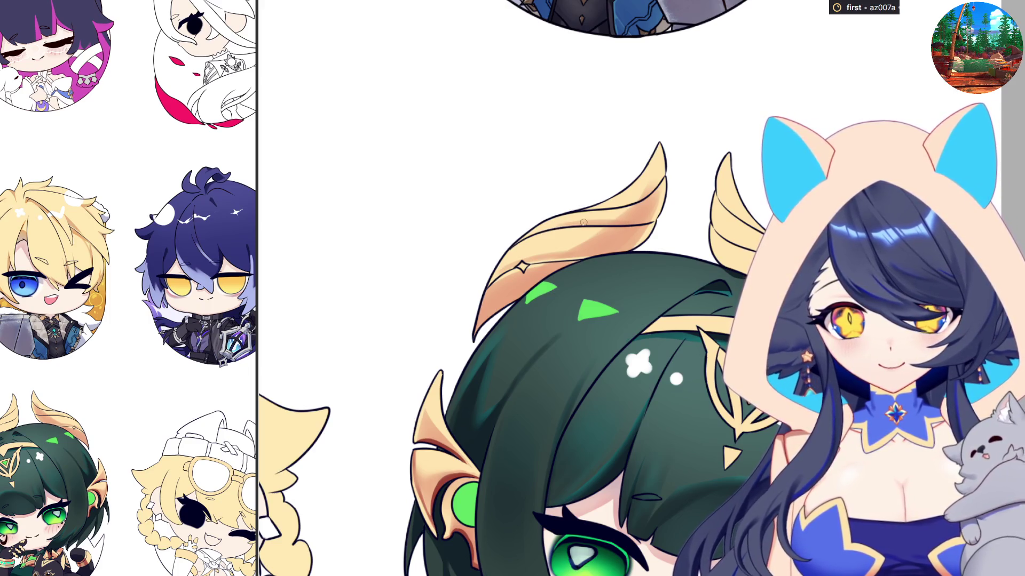
{"action": "key", "text": "h"}
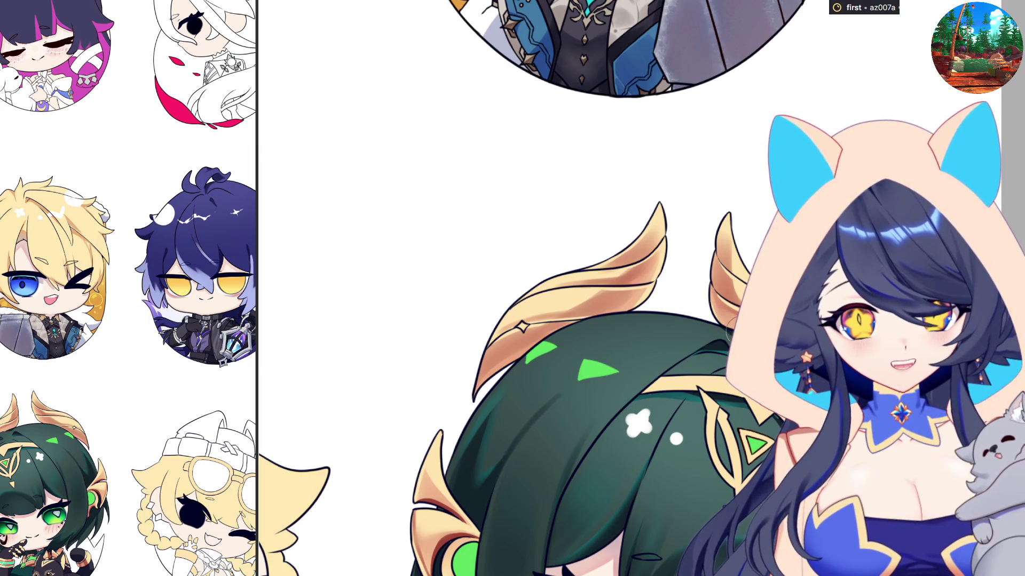
{"action": "key", "text": "h"}
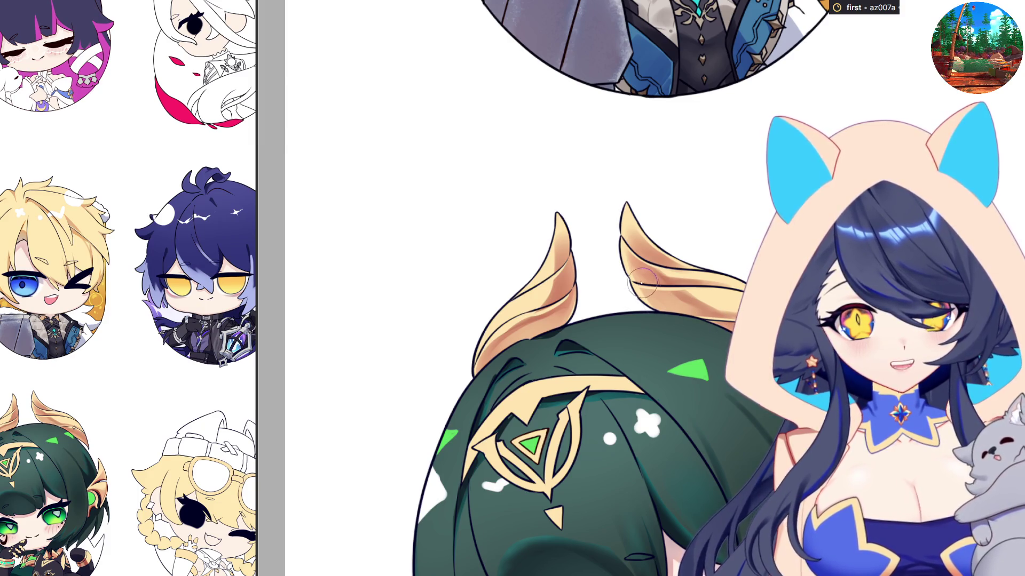
{"action": "key", "text": "h"}
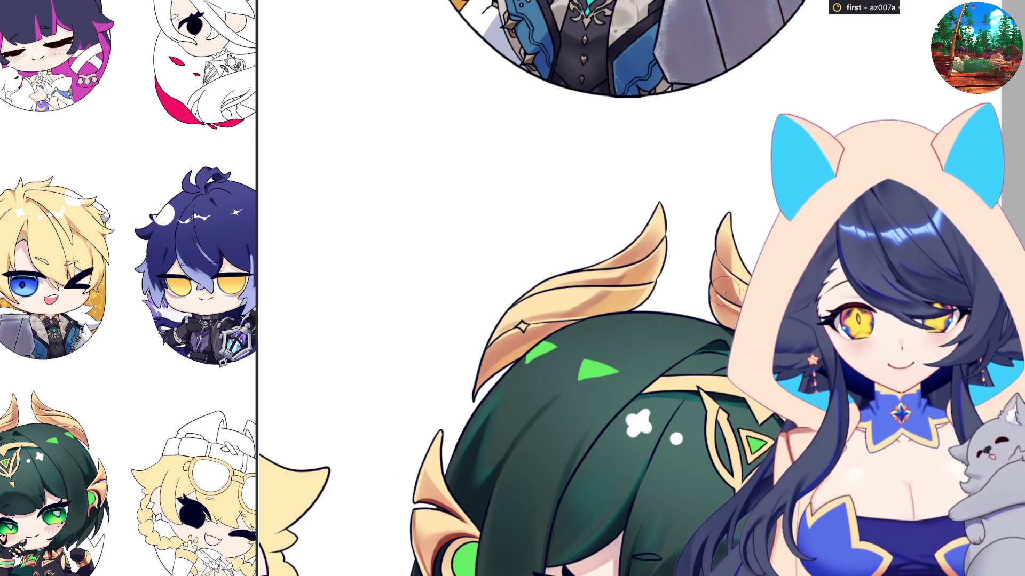
{"action": "key", "text": "h"}
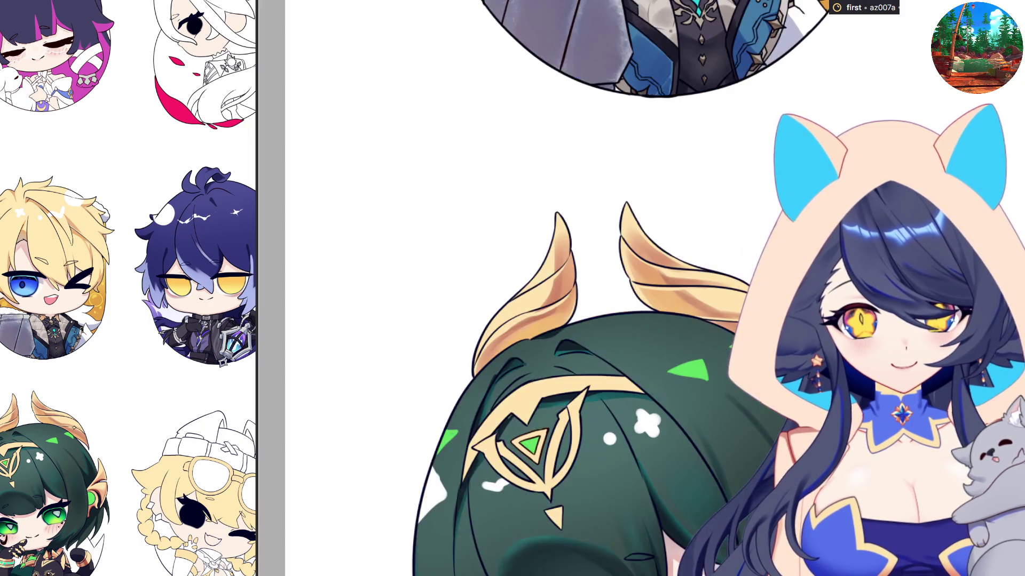
{"action": "scroll", "coordinate": [695, 289], "scroll_direction": "down", "scroll_amount": 3}
{"action": "scroll", "coordinate": [717, 419], "scroll_direction": "up", "scroll_amount": 3}
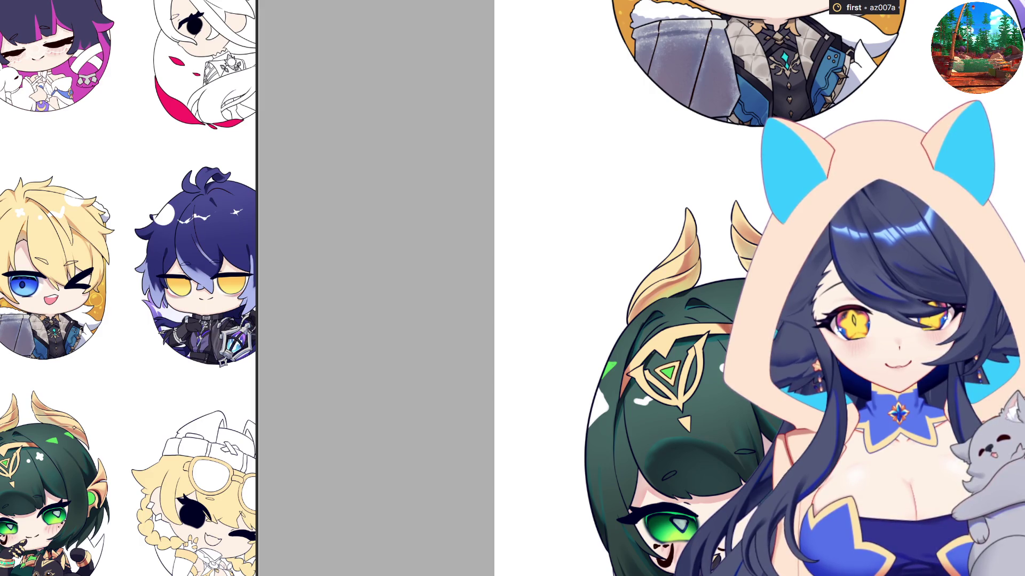
{"action": "key", "text": "h"}
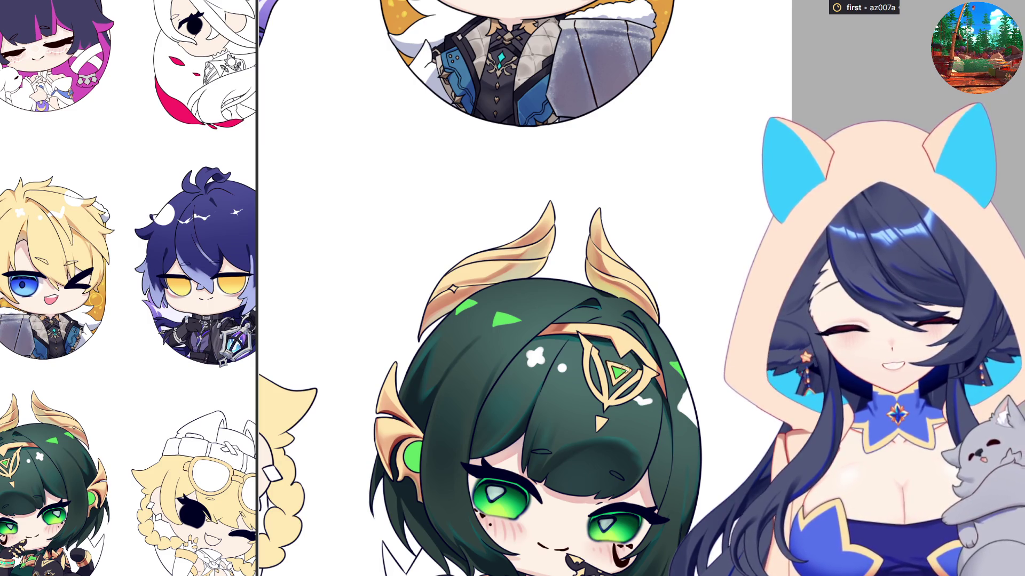
{"action": "key", "text": "m"}
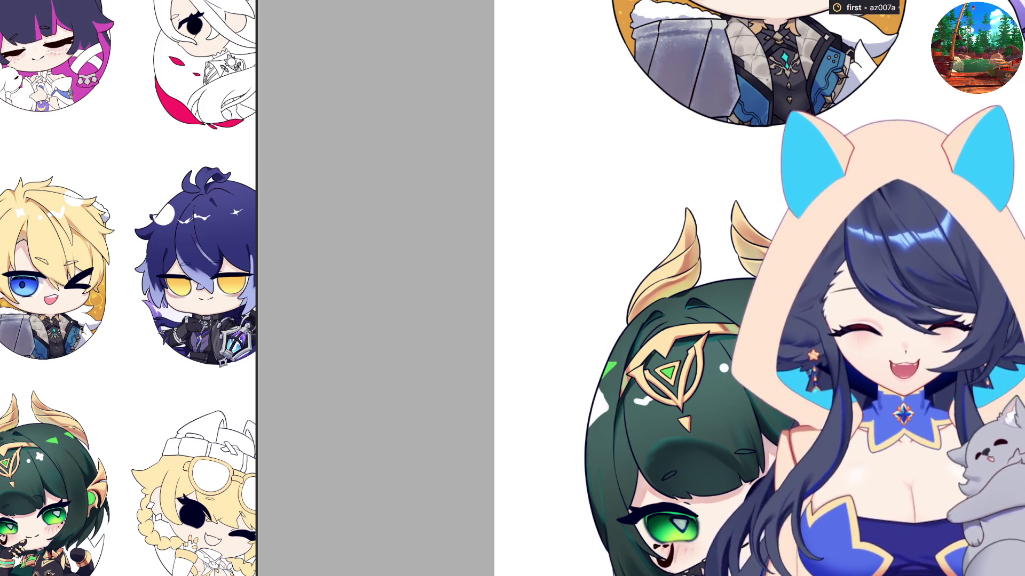
Zoom out to the whole badge sheet, then zoom in on the chibi's gloved hand and bracelet.
{"action": "scroll", "coordinate": [496, 512], "scroll_direction": "down", "scroll_amount": 3}
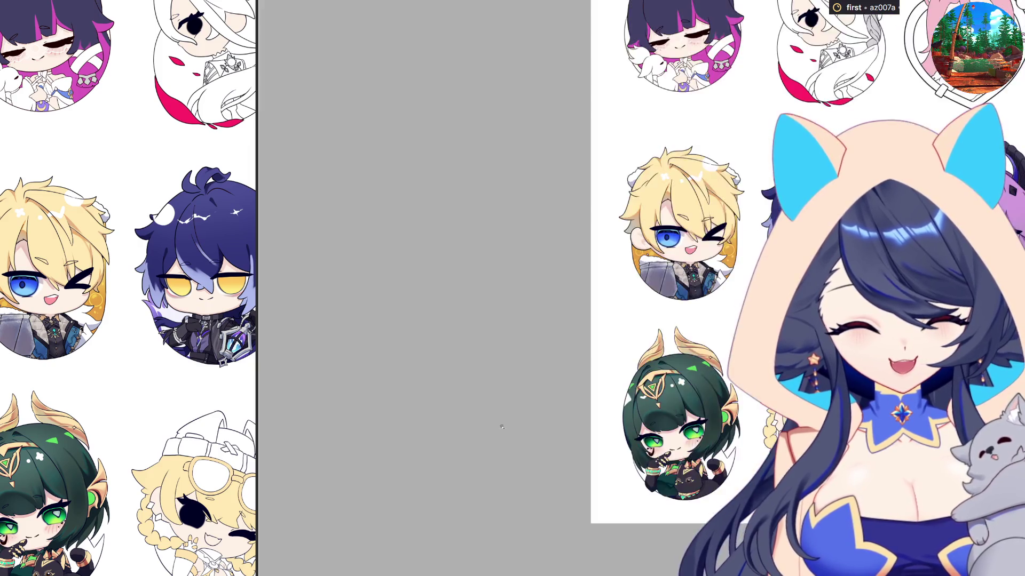
{"action": "scroll", "coordinate": [594, 488], "scroll_direction": "up", "scroll_amount": 4}
{"action": "scroll", "coordinate": [594, 488], "scroll_direction": "up", "scroll_amount": 2}
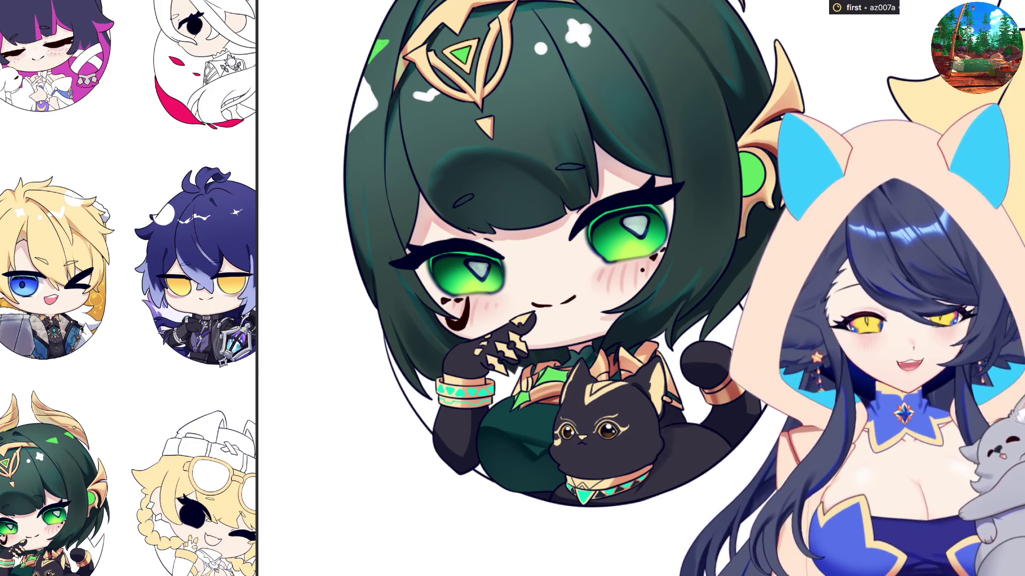
{"action": "scroll", "coordinate": [453, 417], "scroll_direction": "up", "scroll_amount": 3}
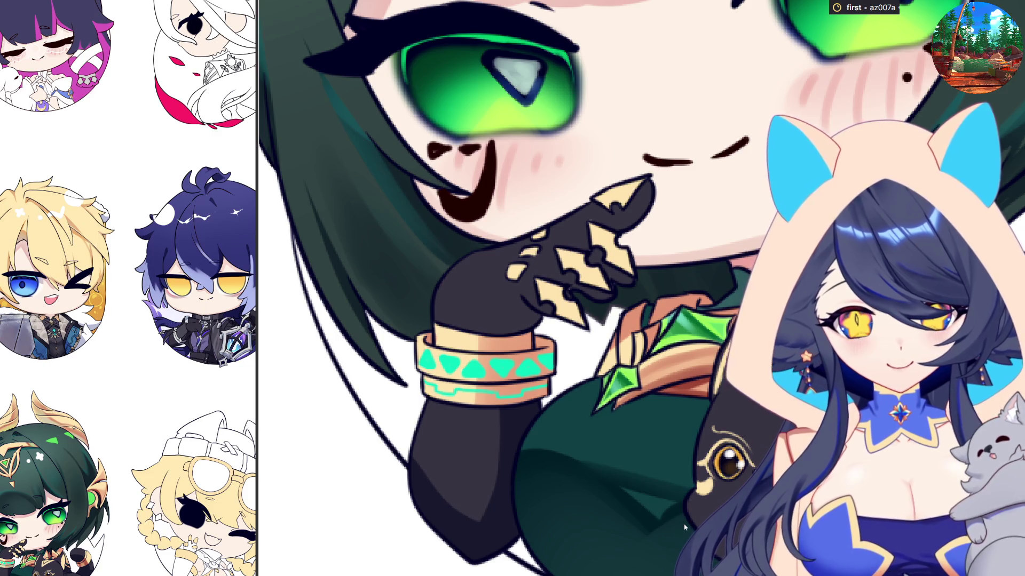
{"action": "scroll", "coordinate": [683, 525], "scroll_direction": "down", "scroll_amount": 3}
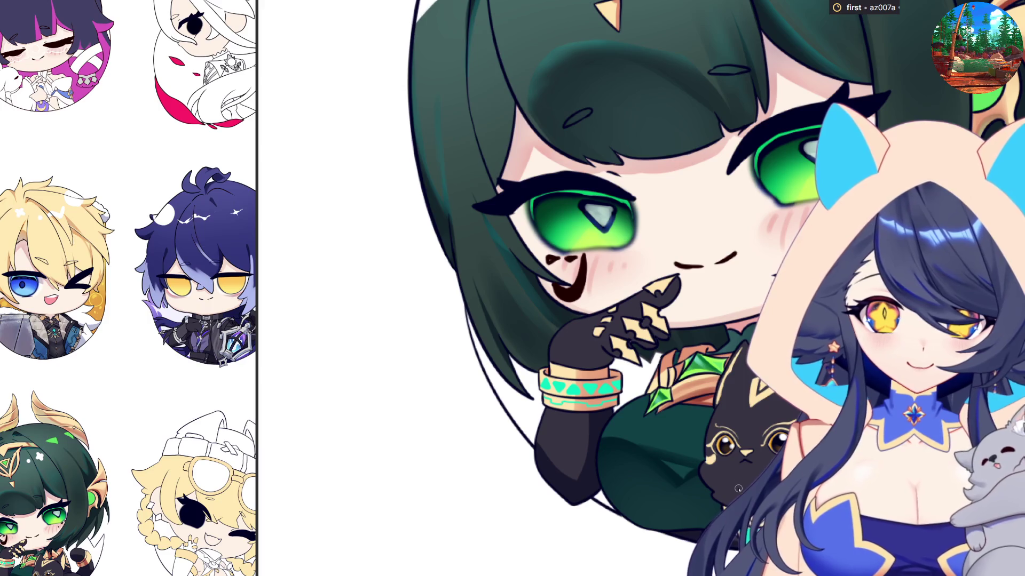
{"action": "scroll", "coordinate": [646, 427], "scroll_direction": "down", "scroll_amount": 1}
{"action": "scroll", "coordinate": [646, 427], "scroll_direction": "up", "scroll_amount": 2}
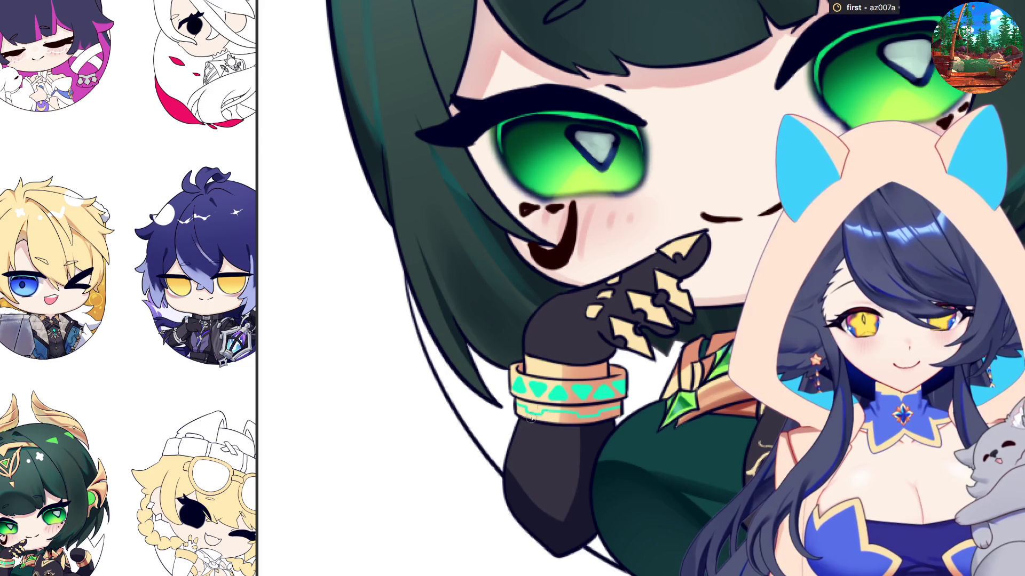
{"action": "scroll", "coordinate": [641, 376], "scroll_direction": "up", "scroll_amount": 3}
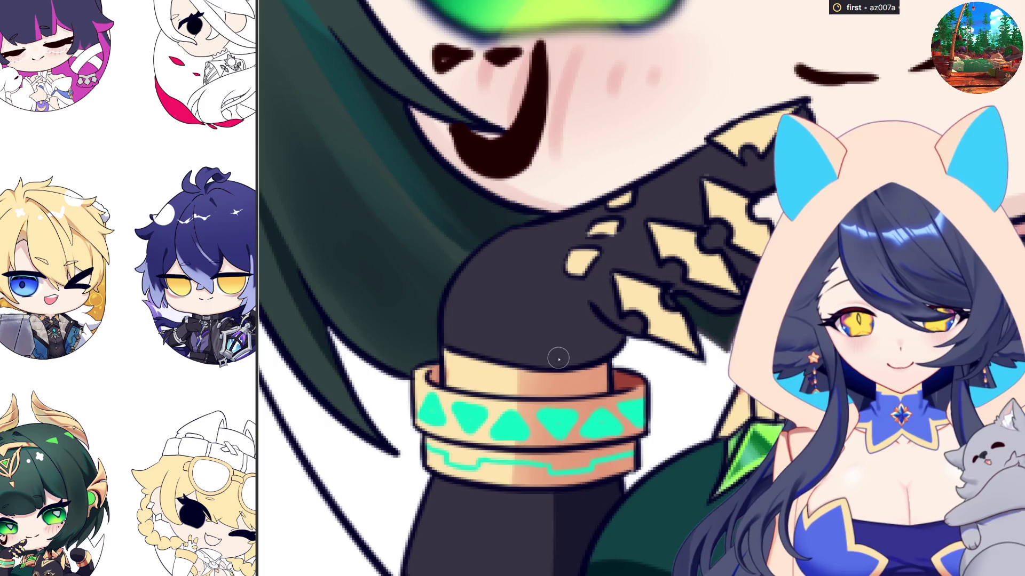
Paint the bracelet's centre band light tan and its lower bands warm yellow, mirror-checking the canvas.
{"action": "key", "text": "h"}
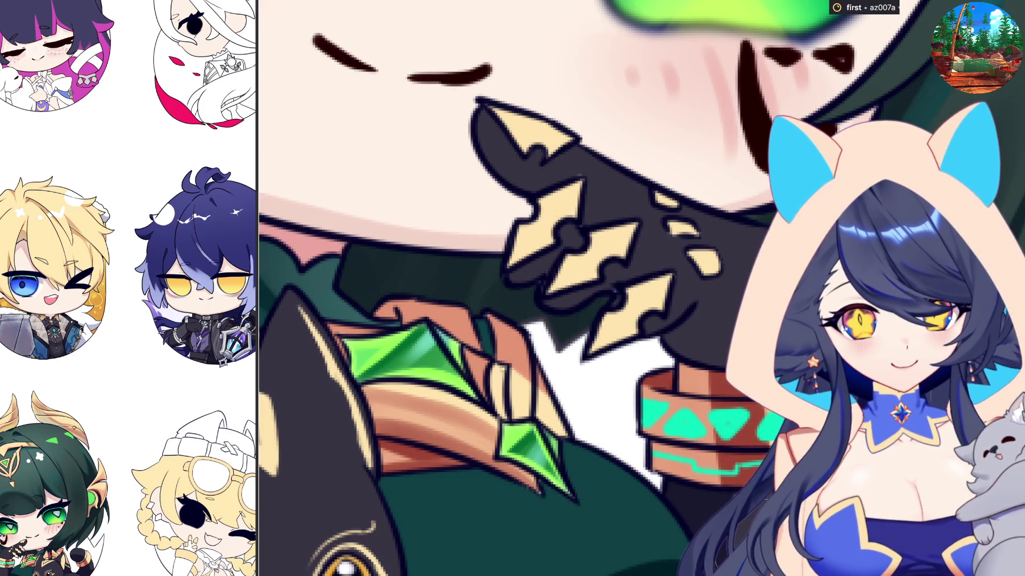
{"action": "key", "text": "h"}
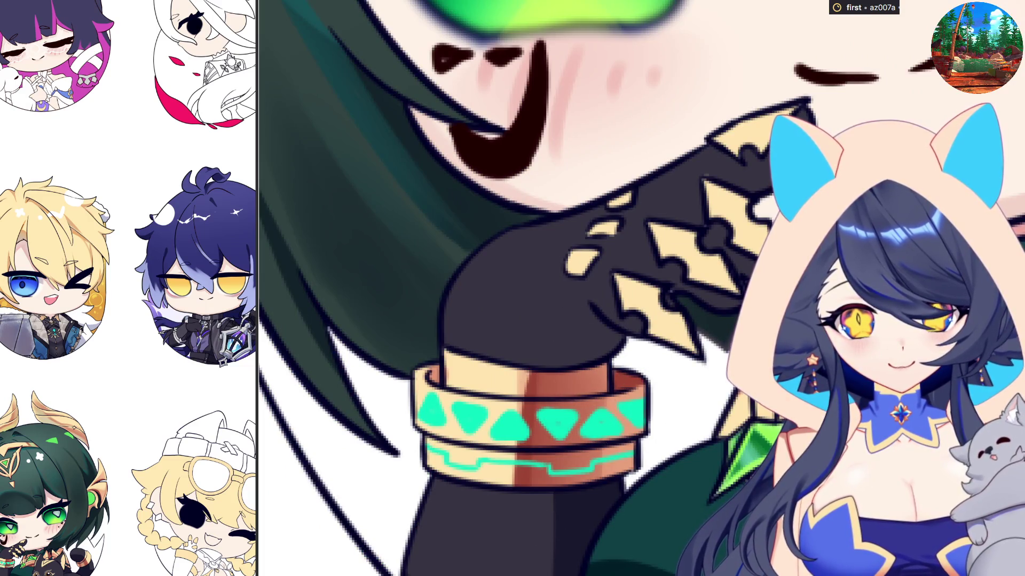
{"action": "left_click_drag", "start_coordinate": [550, 374], "coordinate": [566, 480]}
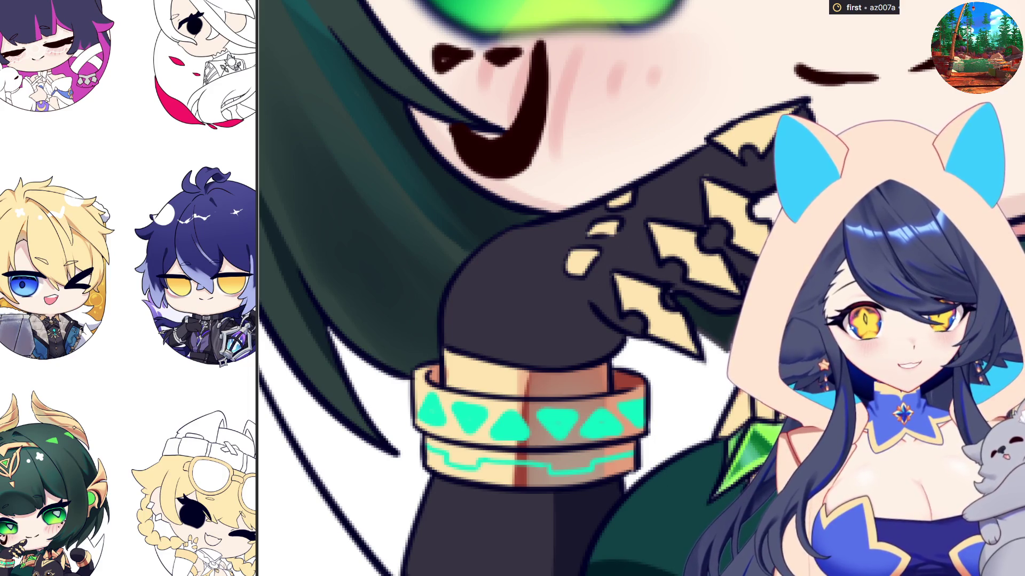
{"action": "key", "text": "h"}
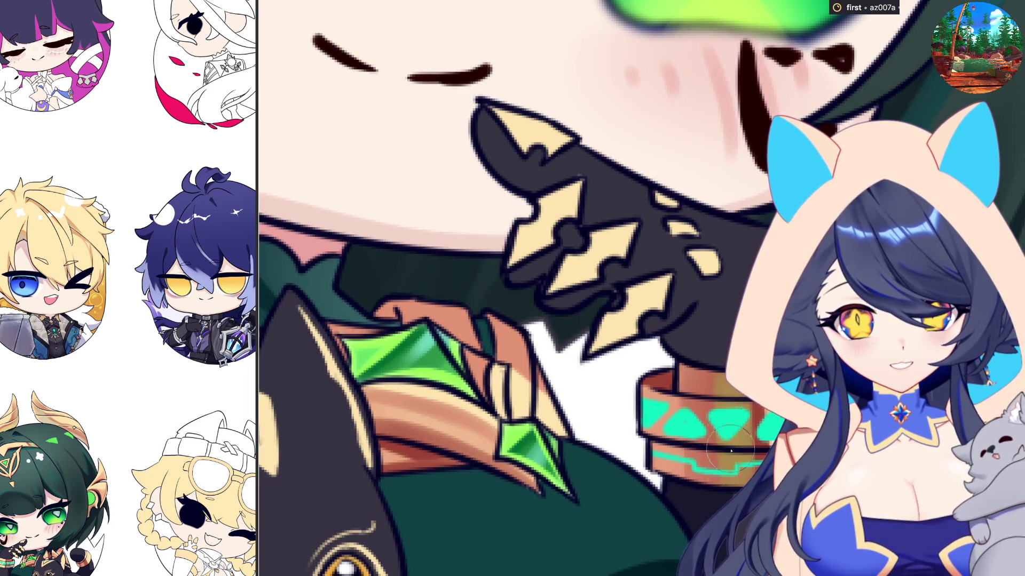
{"action": "left_click_drag", "start_coordinate": [710, 459], "coordinate": [714, 380]}
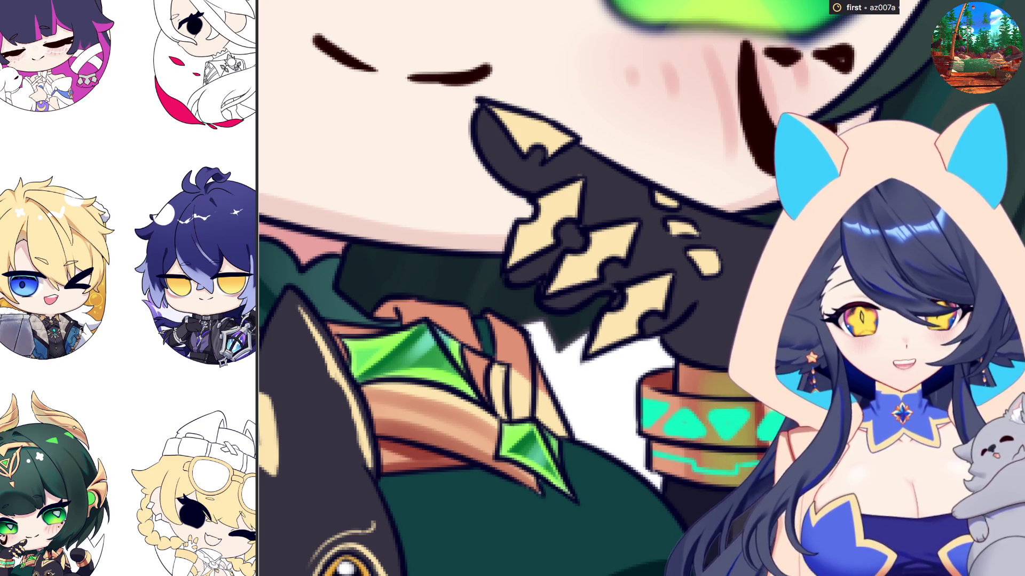
Mirror-check the whole chibi, then touch up the tip of the glove's gold spike.
{"action": "key", "text": "ctrl+0"}
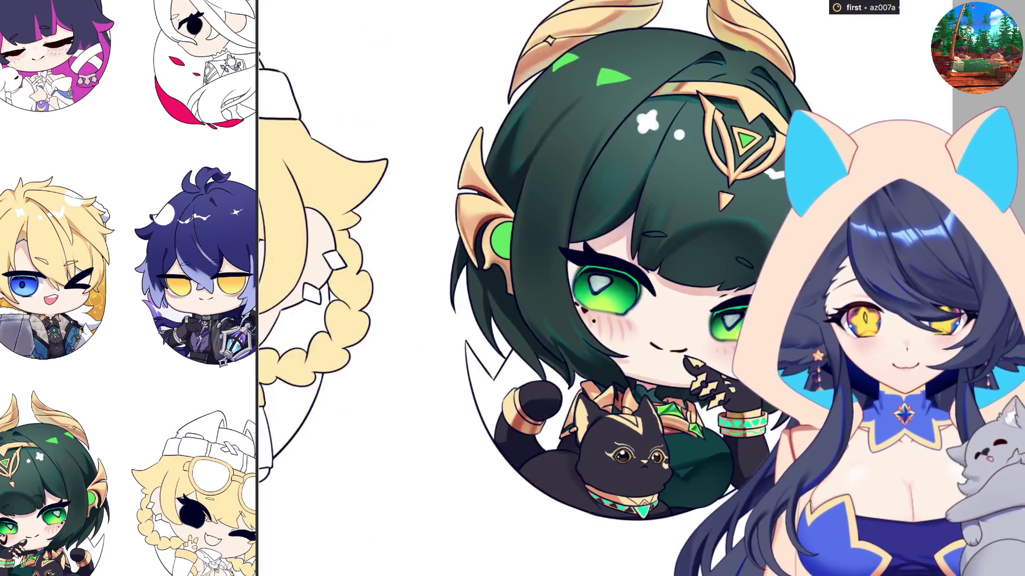
{"action": "key", "text": "h"}
{"action": "scroll", "coordinate": [562, 416], "scroll_direction": "up", "scroll_amount": 5}
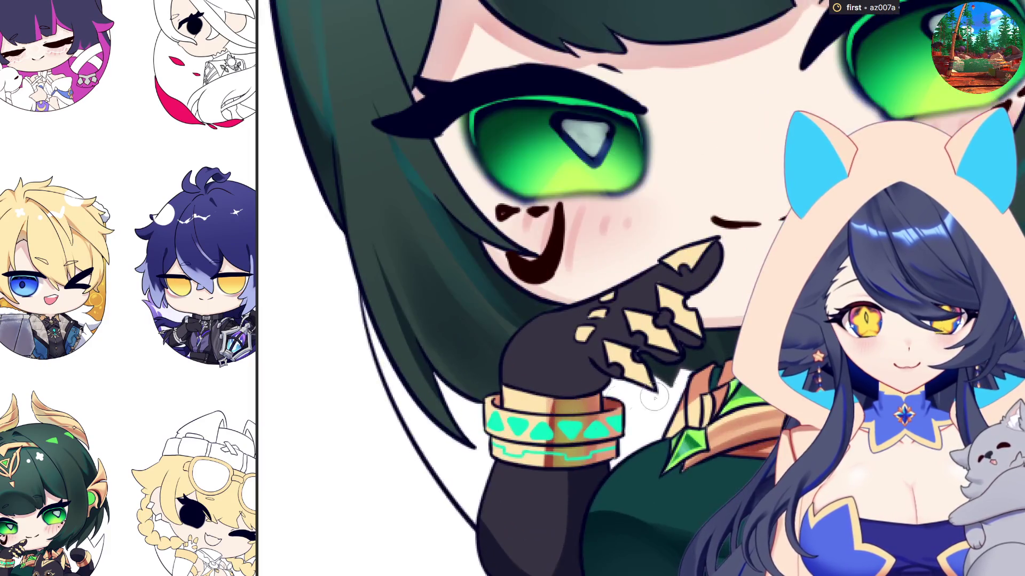
{"action": "scroll", "coordinate": [643, 296], "scroll_direction": "up", "scroll_amount": 3}
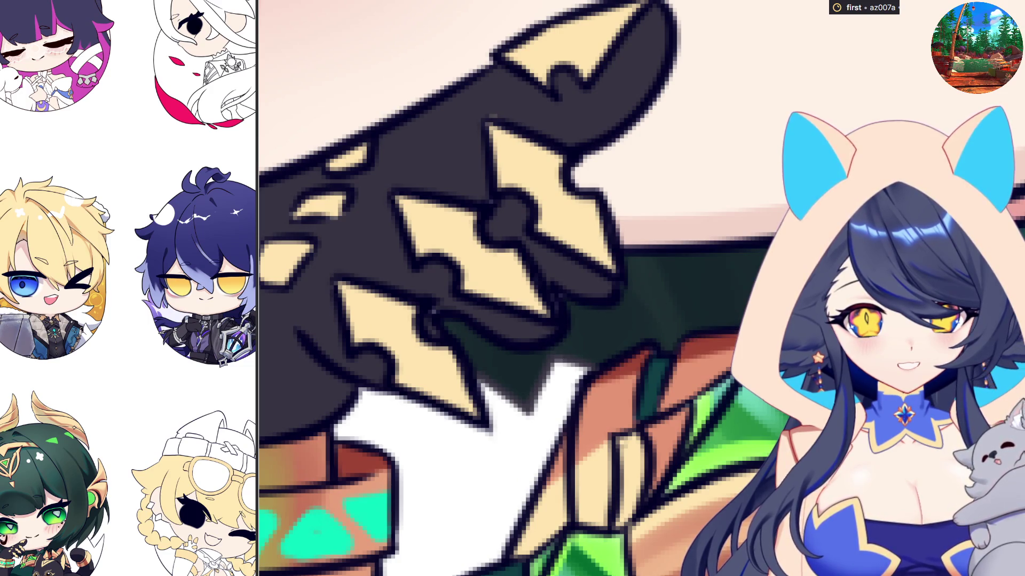
{"action": "left_click_drag", "start_coordinate": [467, 408], "coordinate": [483, 424]}
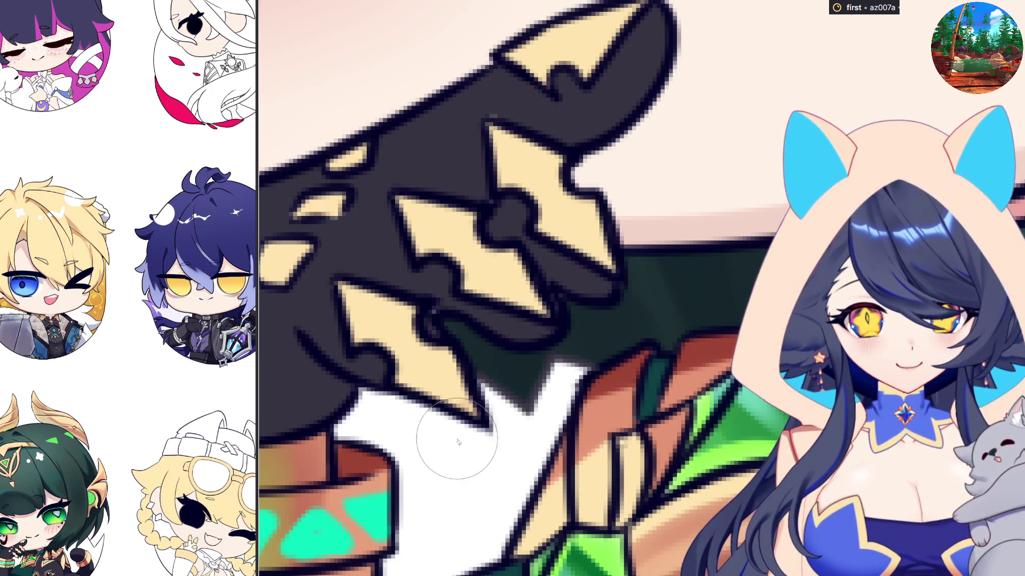
{"action": "scroll", "coordinate": [456, 427], "scroll_direction": "down", "scroll_amount": 3}
{"action": "scroll", "coordinate": [702, 396], "scroll_direction": "down", "scroll_amount": 2}
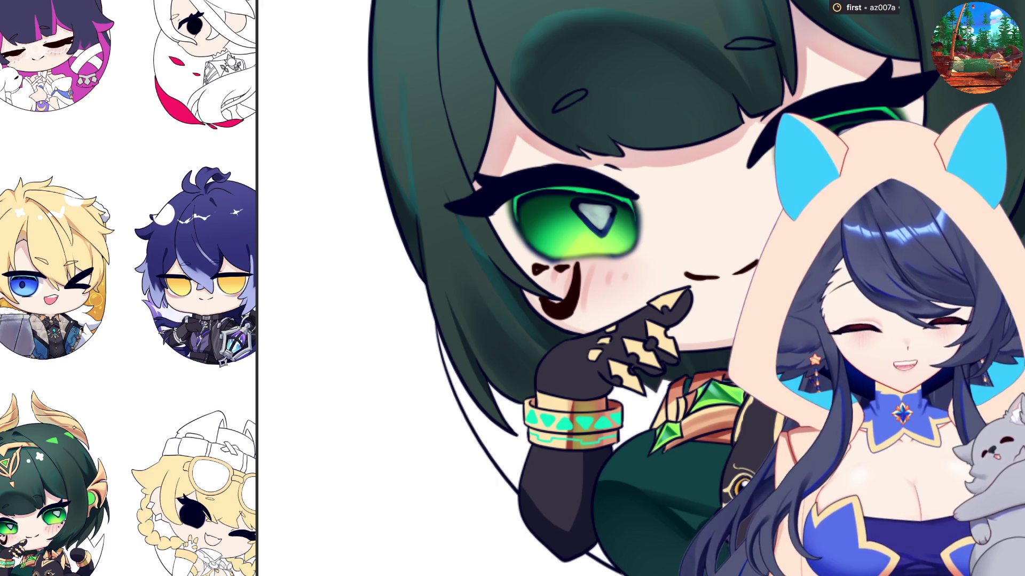
{"action": "key", "text": "ctrl+minus"}
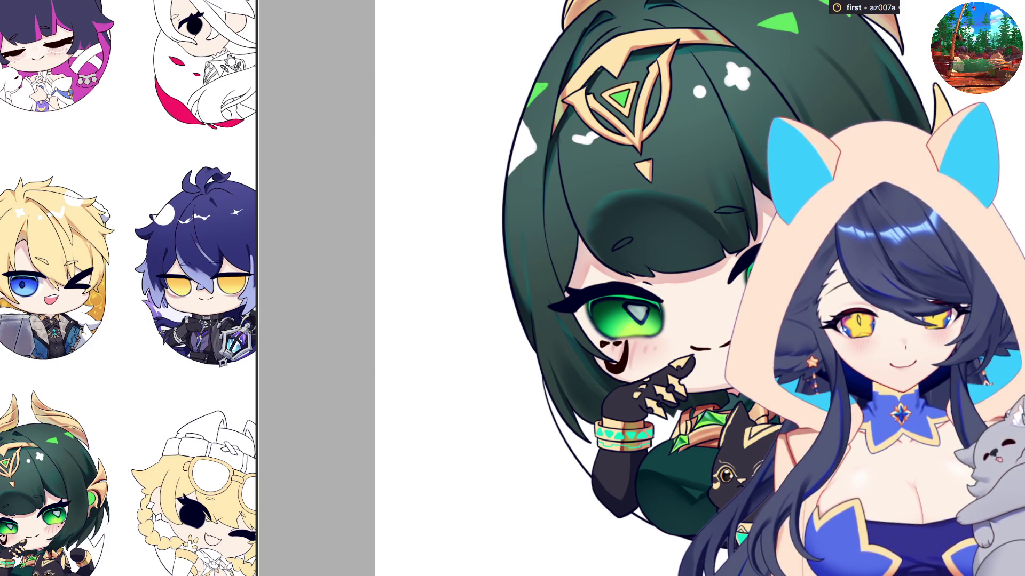
{"action": "key", "text": "ctrl+minus"}
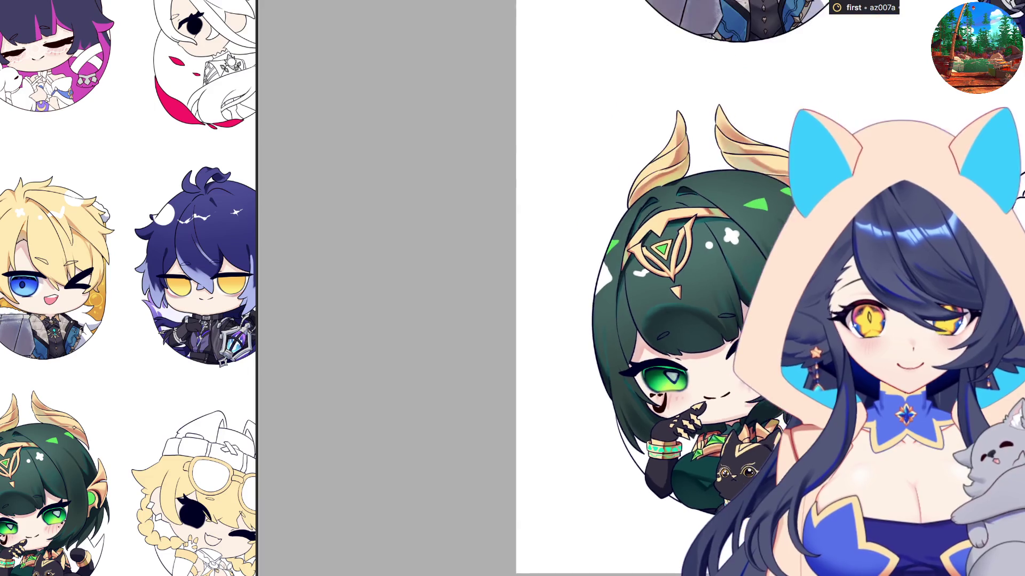
{"action": "key", "text": "ctrl+plus"}
{"action": "key", "text": "ctrl+plus"}
{"action": "key", "text": "ctrl+plus"}
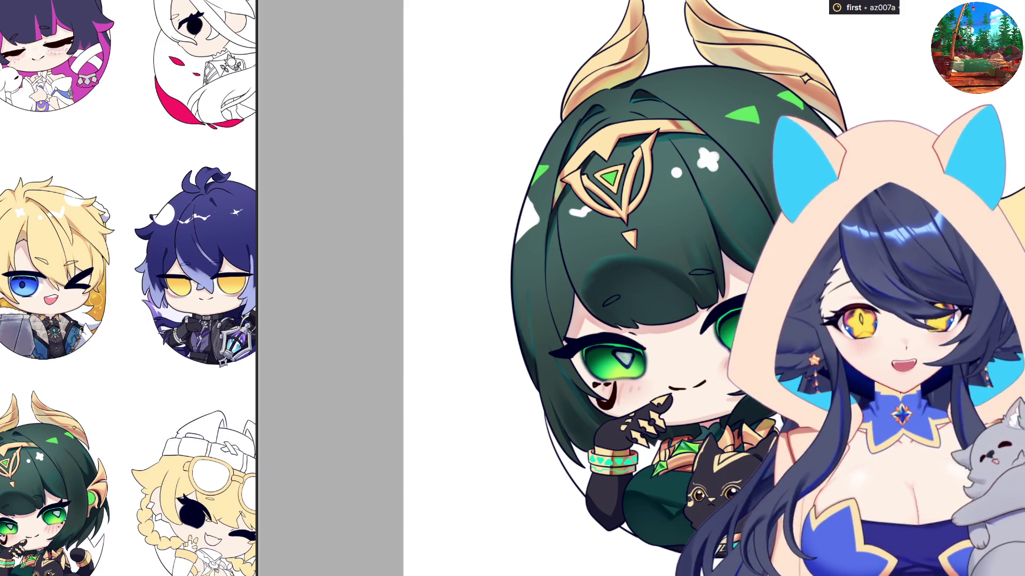
{"action": "key", "text": "ctrl+plus"}
{"action": "key", "text": "ctrl+plus"}
{"action": "key", "text": "ctrl+plus"}
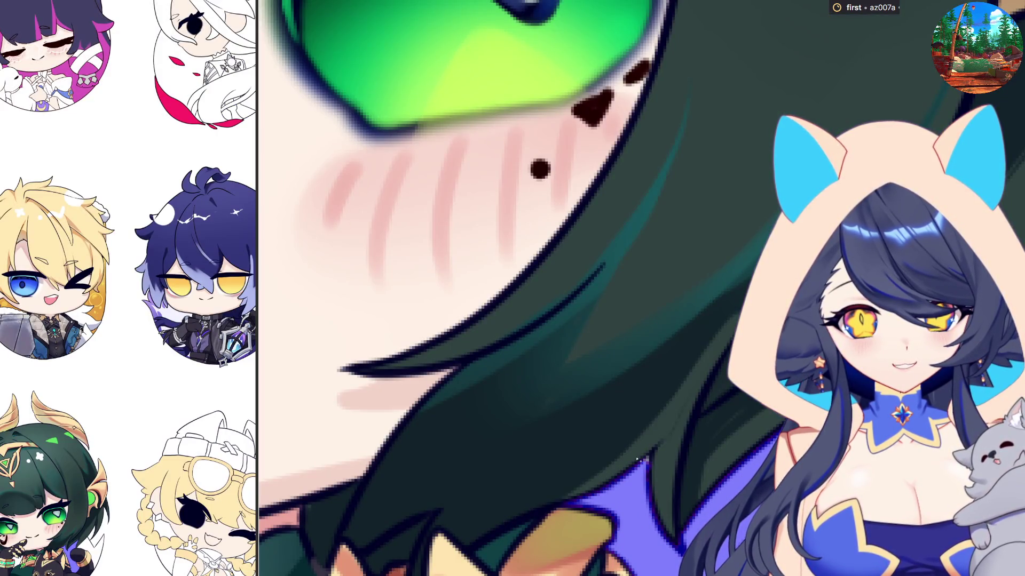
{"action": "key", "text": "ctrl+minus"}
{"action": "key", "text": "ctrl+minus"}
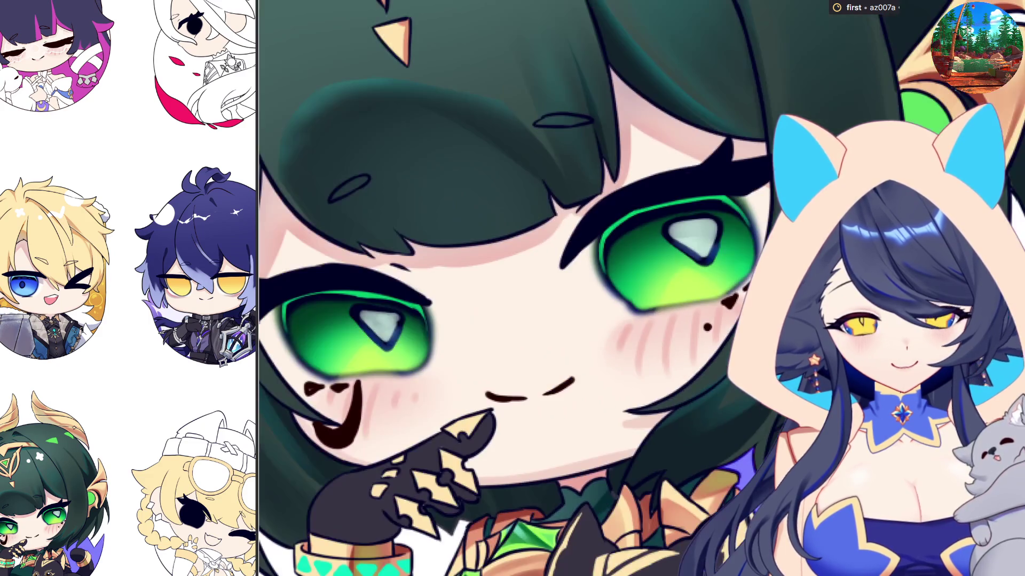
{"action": "key", "text": "ctrl+minus"}
{"action": "key", "text": "ctrl+minus"}
{"action": "key", "text": "ctrl+plus"}
{"action": "key", "text": "ctrl+plus"}
{"action": "key", "text": "ctrl+plus"}
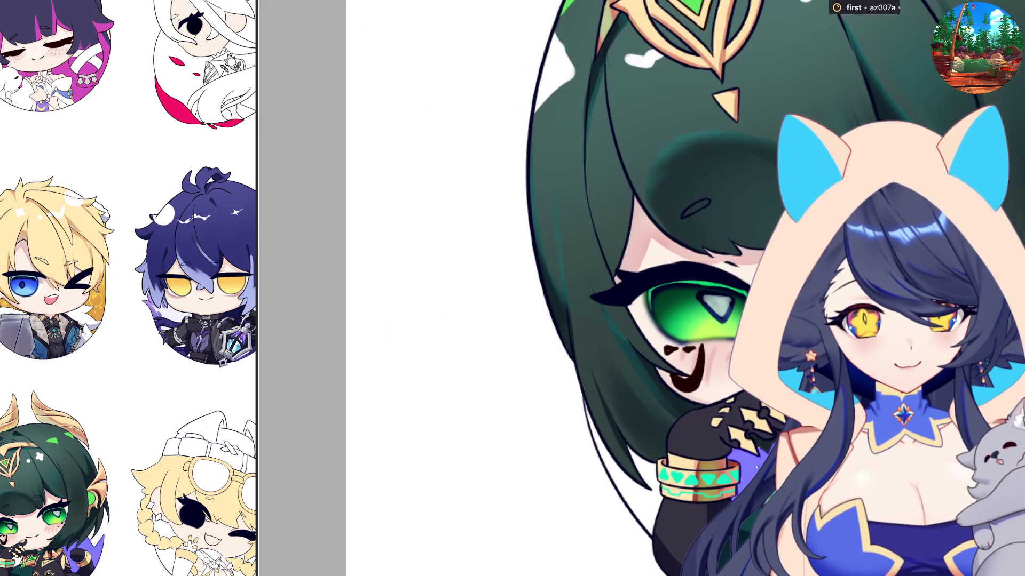
{"action": "scroll", "coordinate": [757, 455], "scroll_direction": "up", "scroll_amount": 5}
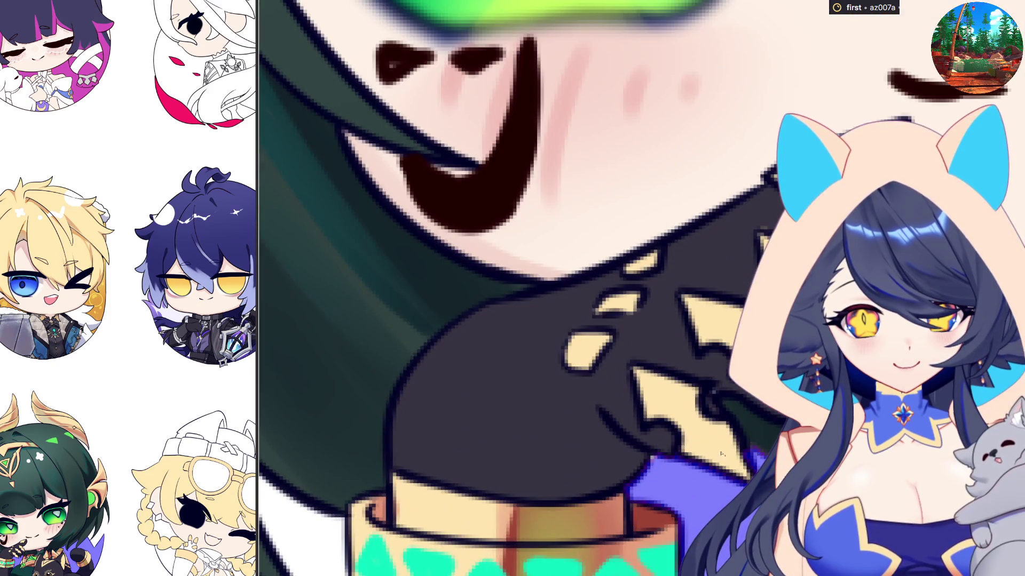
{"action": "scroll", "coordinate": [720, 454], "scroll_direction": "down", "scroll_amount": 3}
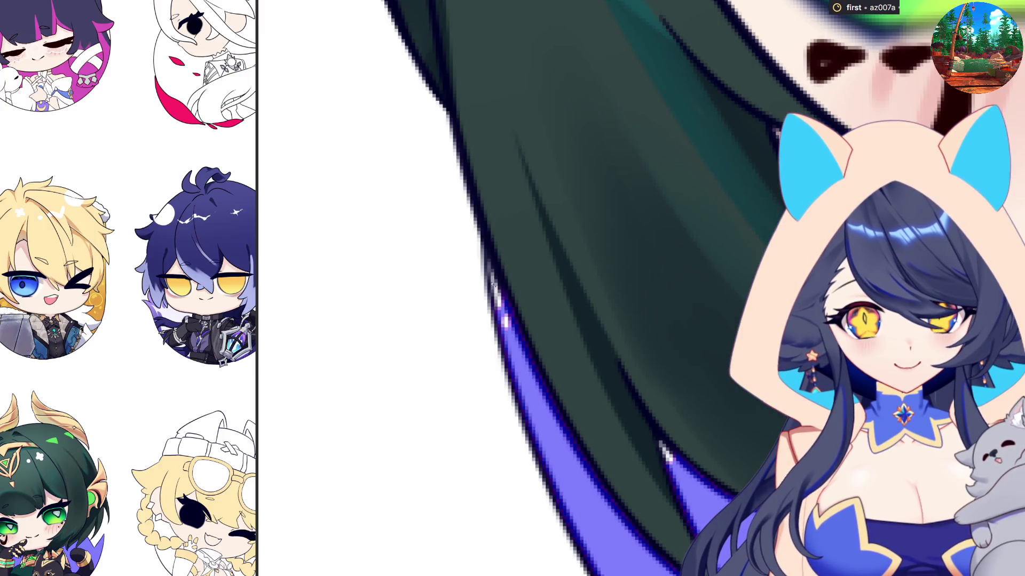
Extend the purple rim-light stroke further along the hair's outer edge.
{"action": "mouse_move", "coordinate": [490, 287]}
{"action": "left_mouse_down"}
{"action": "mouse_move", "coordinate": [488, 258]}
{"action": "mouse_move", "coordinate": [506, 322]}
{"action": "left_mouse_up"}
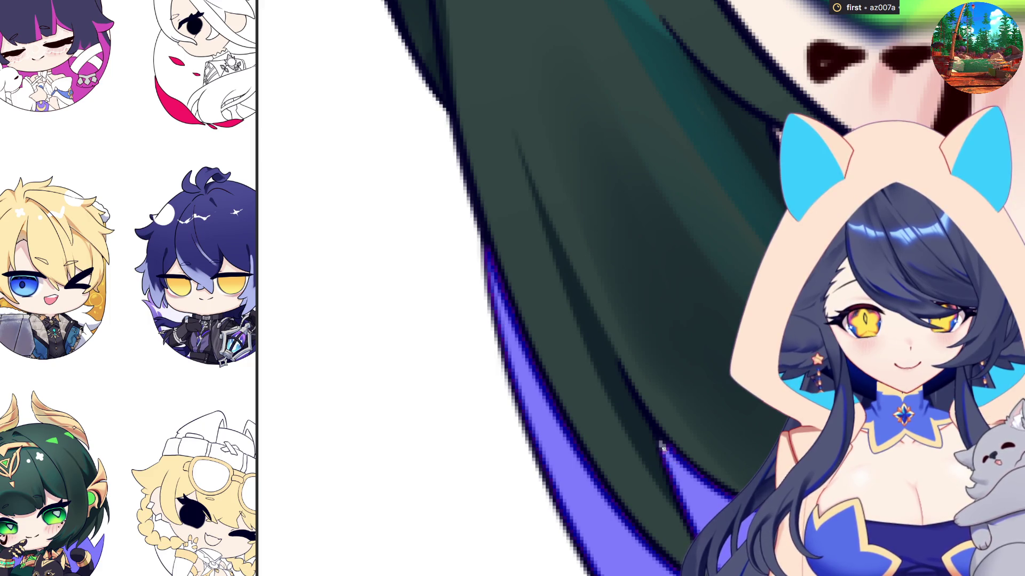
{"action": "scroll", "coordinate": [665, 451], "scroll_direction": "down", "scroll_amount": 5}
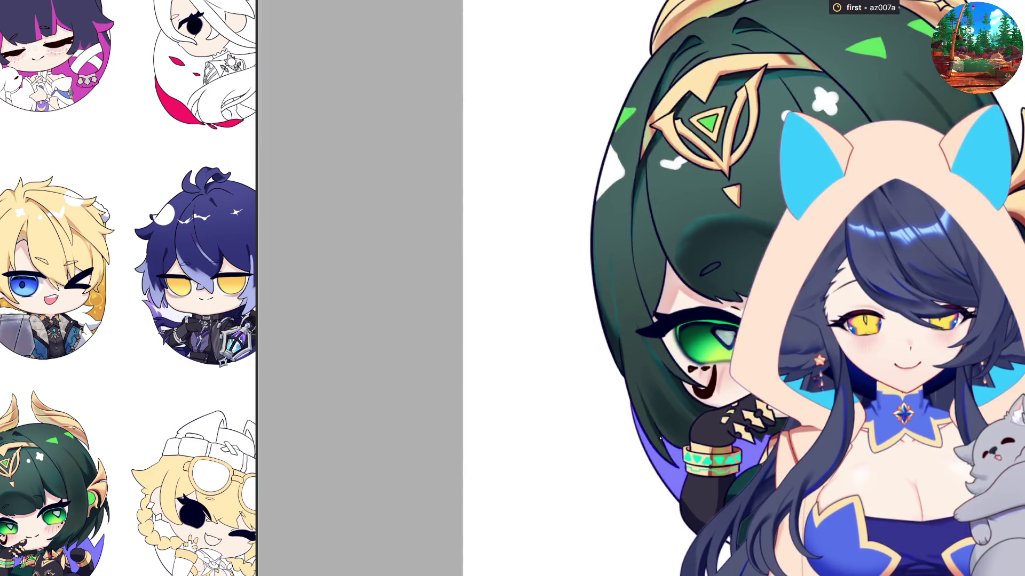
{"action": "scroll", "coordinate": [703, 511], "scroll_direction": "up", "scroll_amount": 4}
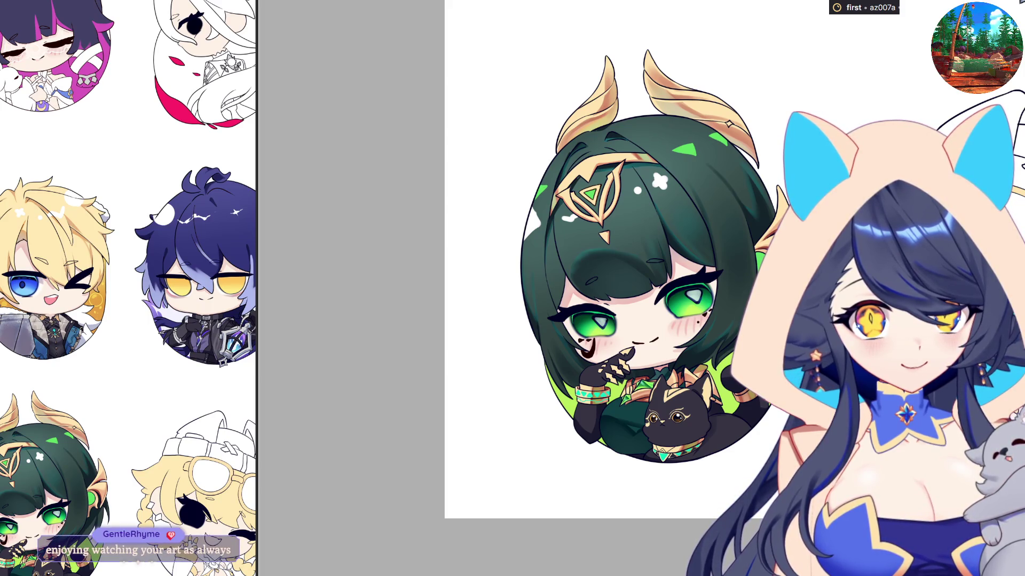
Zoom in on the chibi's face and switch on the grayscale preview with Ctrl+Y.
{"action": "key", "text": "ctrl+plus"}
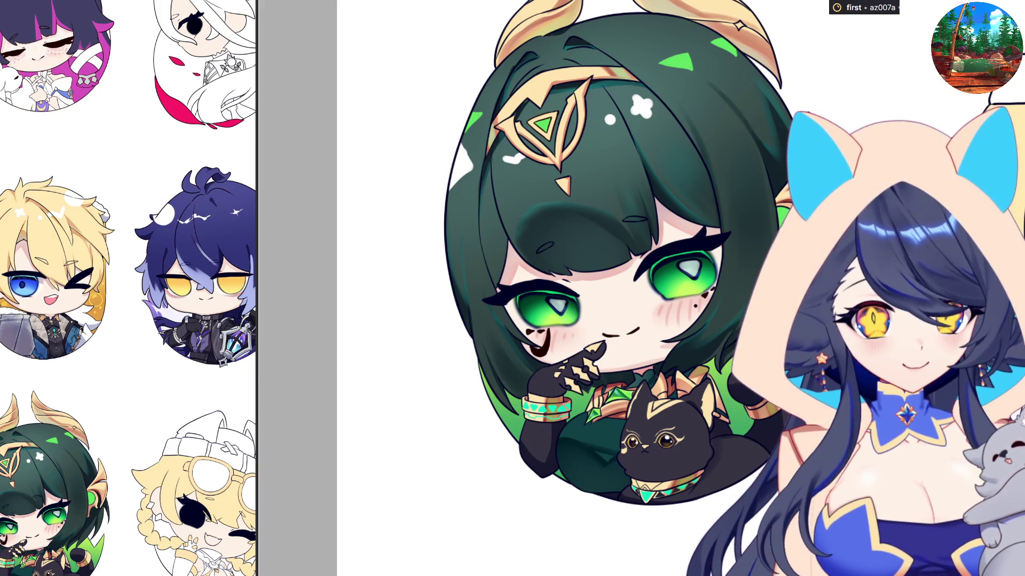
{"action": "key", "text": "ctrl+y"}
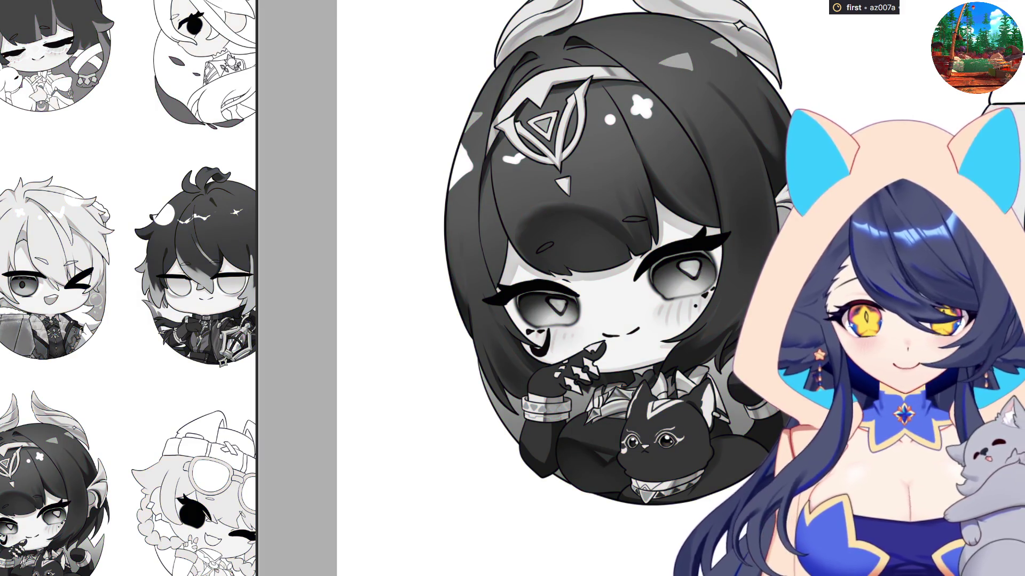
Toggle the grayscale filter off with Ctrl+Y so the chibi shows in full colour.
{"action": "key", "text": "ctrl+y"}
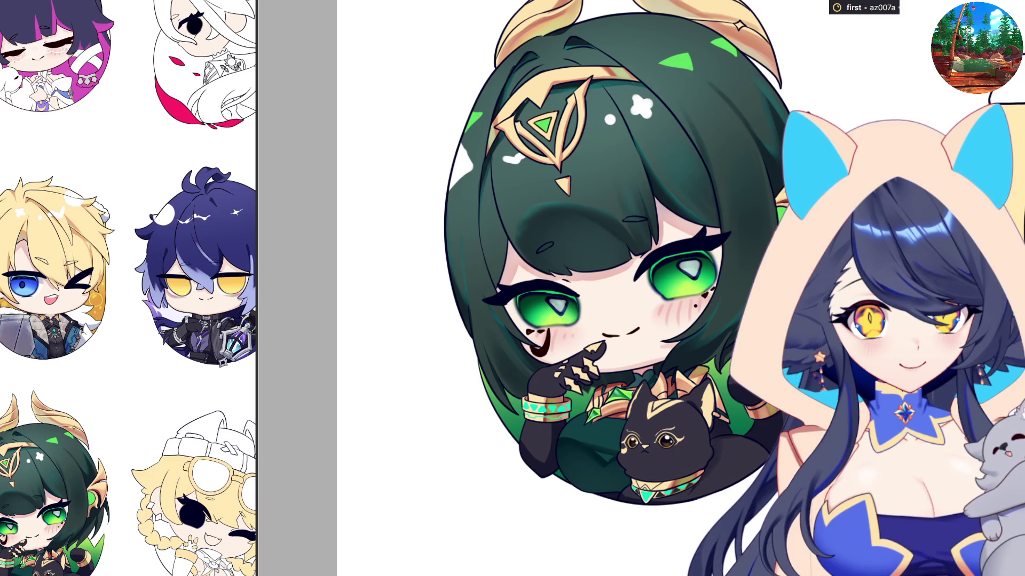
{"action": "scroll", "coordinate": [390, 288], "scroll_direction": "down", "scroll_amount": 2}
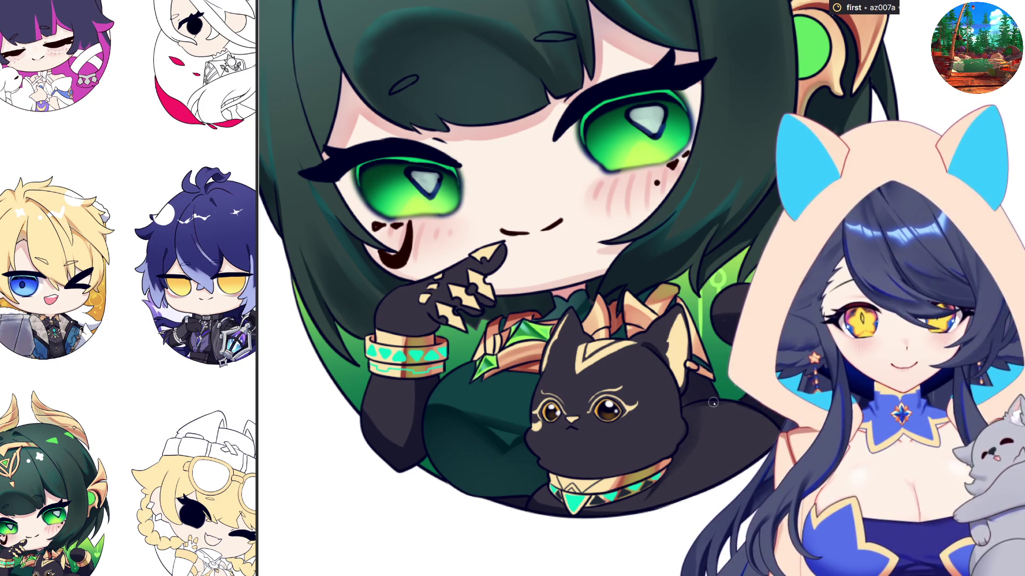
{"action": "scroll", "coordinate": [713, 403], "scroll_direction": "down", "scroll_amount": 5}
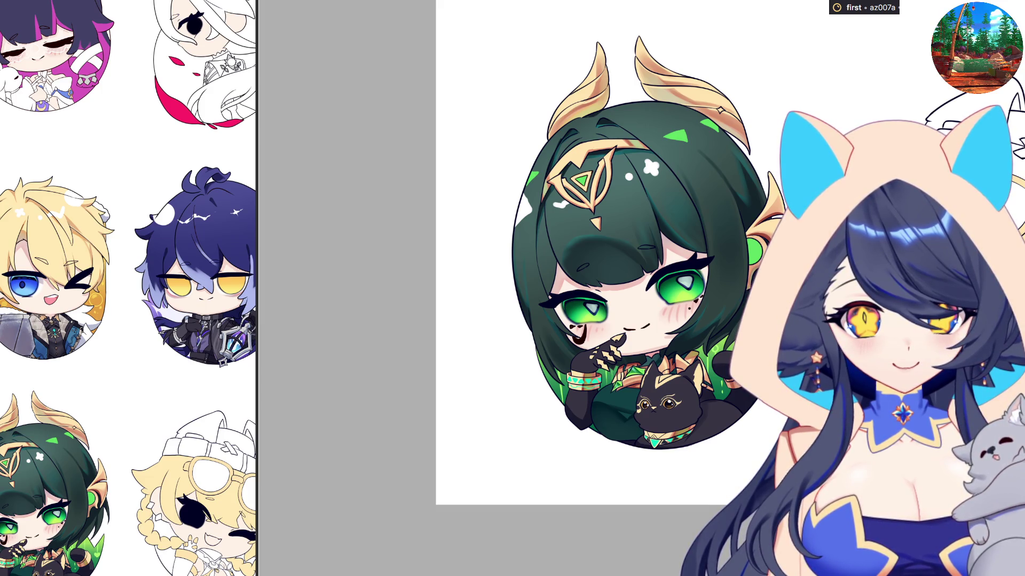
{"action": "scroll", "coordinate": [744, 433], "scroll_direction": "down", "scroll_amount": 3}
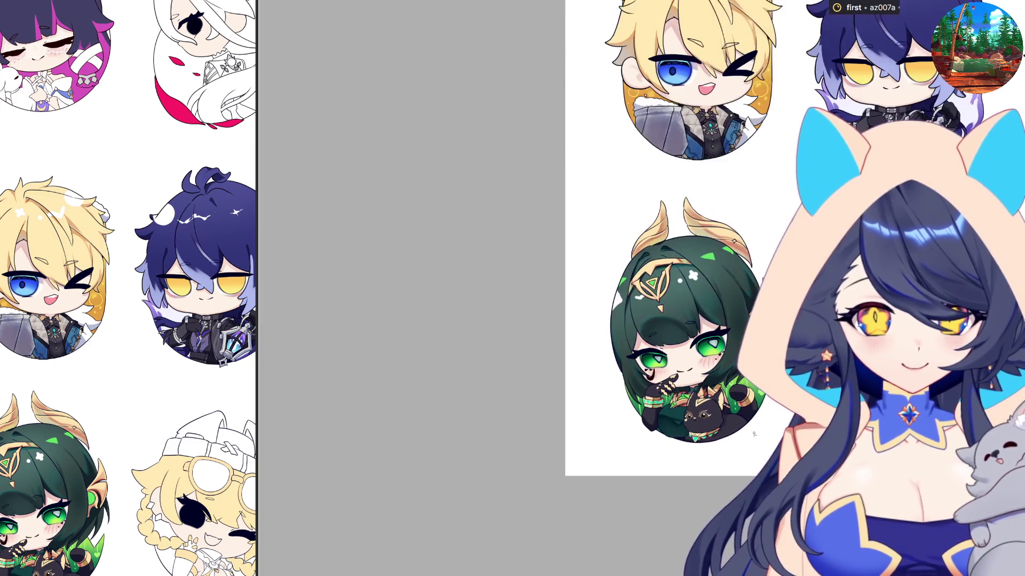
{"action": "key", "text": "m"}
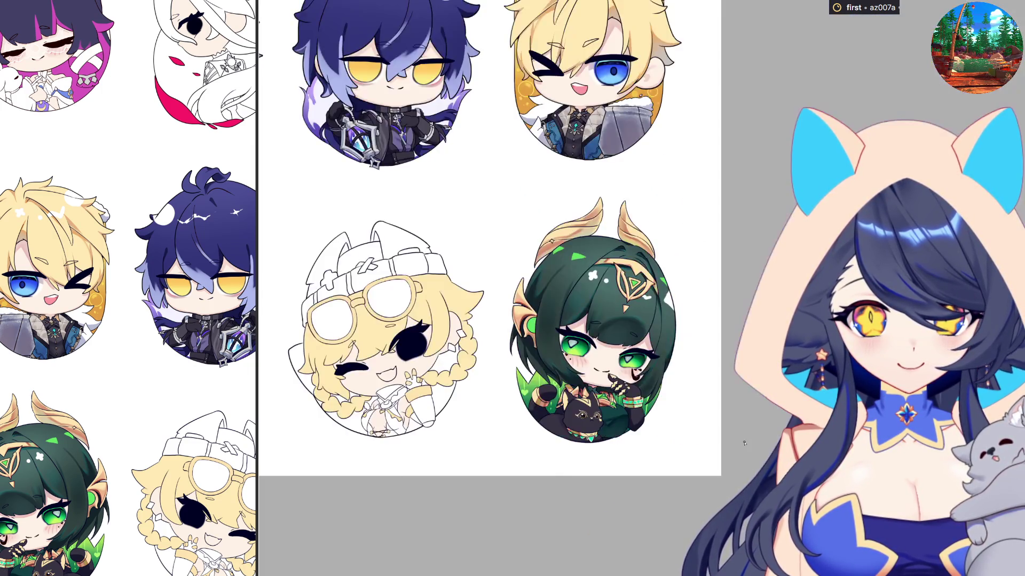
{"action": "key", "text": "m"}
{"action": "scroll", "coordinate": [677, 382], "scroll_direction": "up", "scroll_amount": 3}
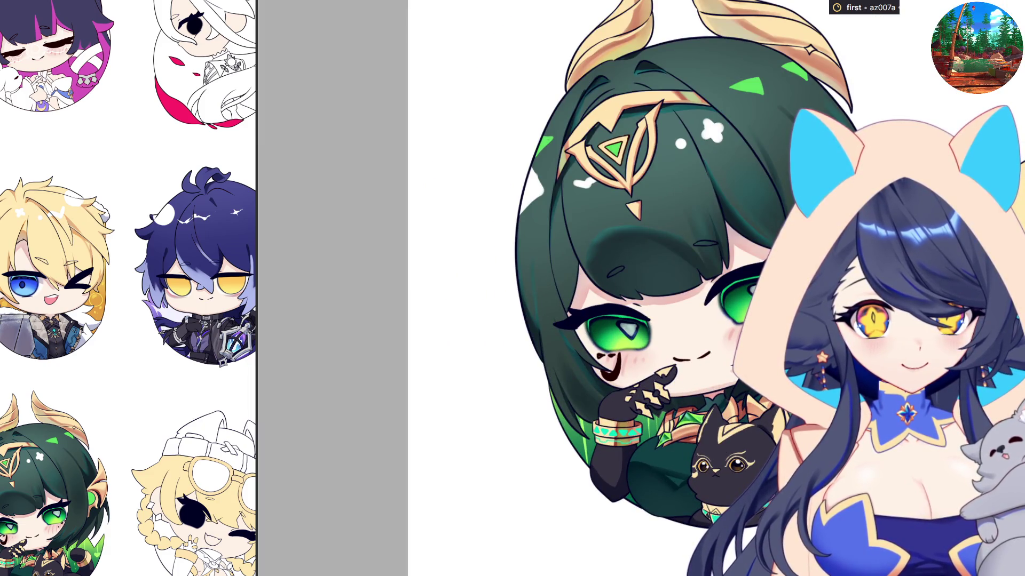
{"action": "scroll", "coordinate": [790, 294], "scroll_direction": "up", "scroll_amount": 3}
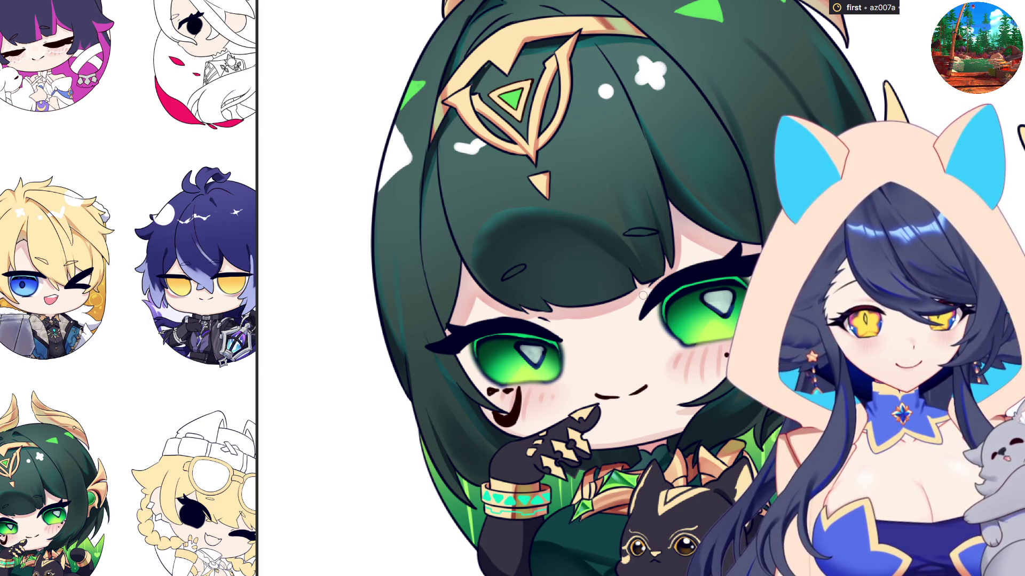
{"action": "key", "text": "h"}
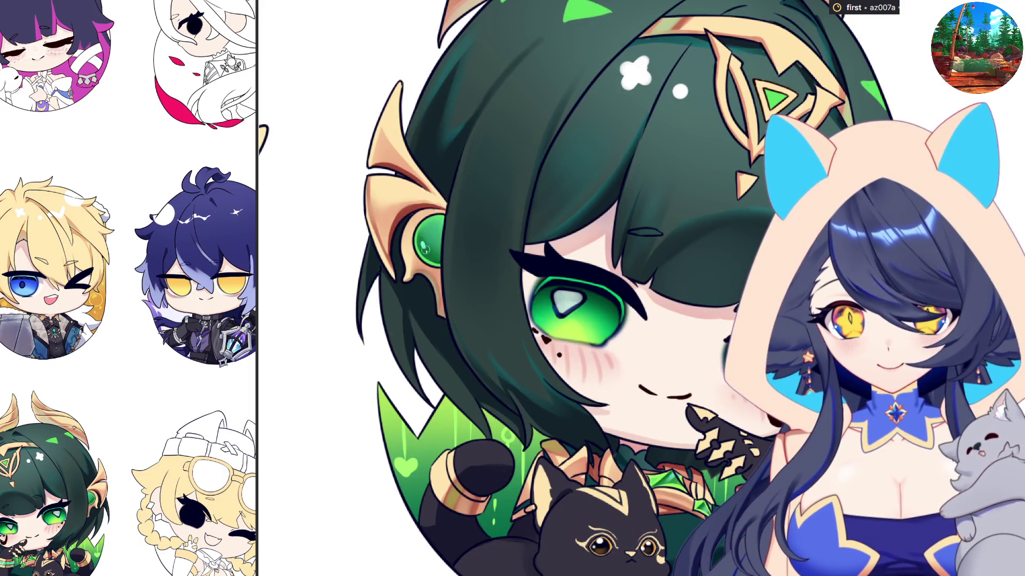
{"action": "key", "text": "h"}
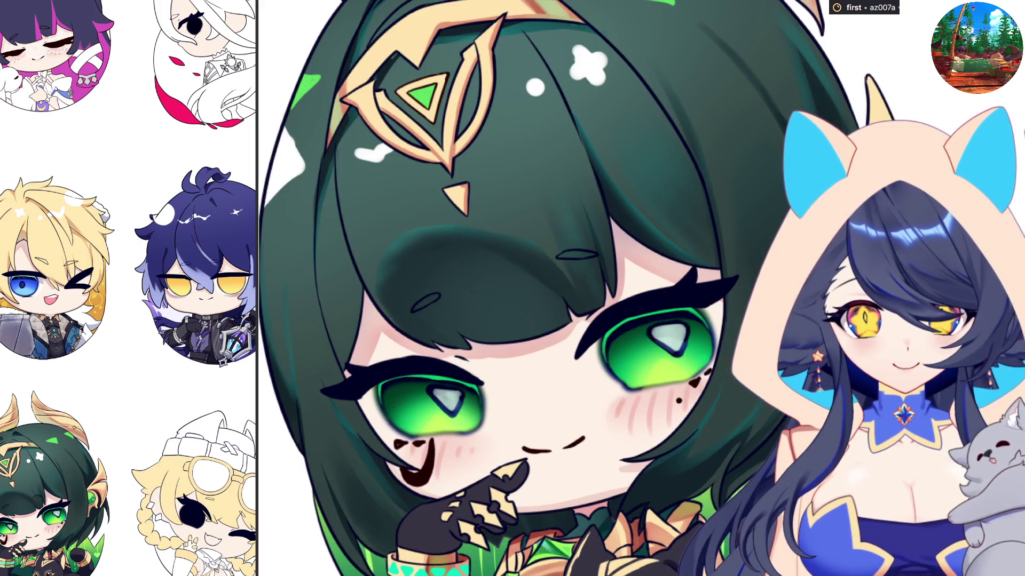
{"action": "scroll", "coordinate": [671, 255], "scroll_direction": "down", "scroll_amount": 3}
{"action": "scroll", "coordinate": [672, 255], "scroll_direction": "up", "scroll_amount": 5}
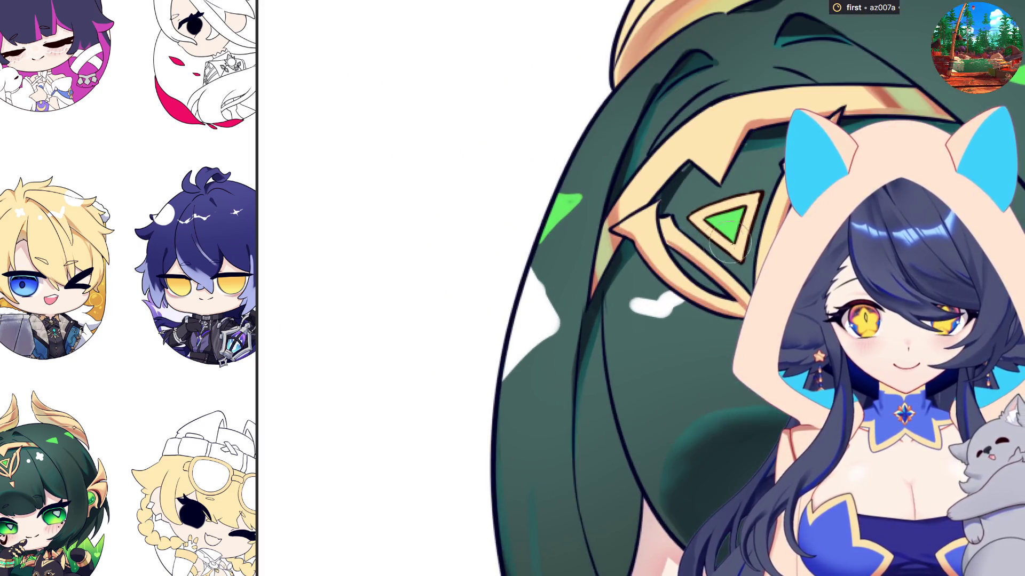
{"action": "scroll", "coordinate": [604, 253], "scroll_direction": "down", "scroll_amount": 3}
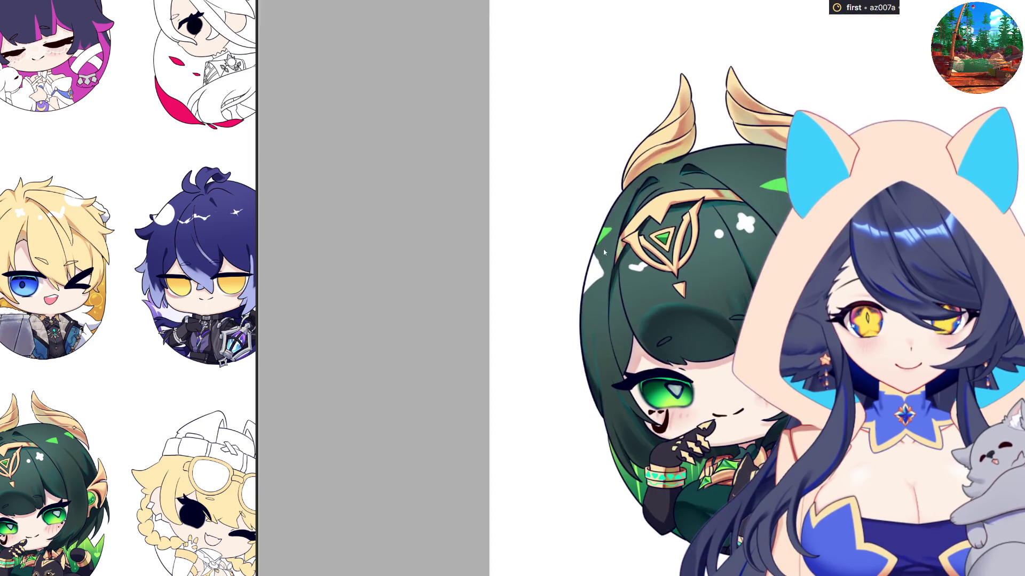
{"action": "scroll", "coordinate": [616, 328], "scroll_direction": "down", "scroll_amount": 2}
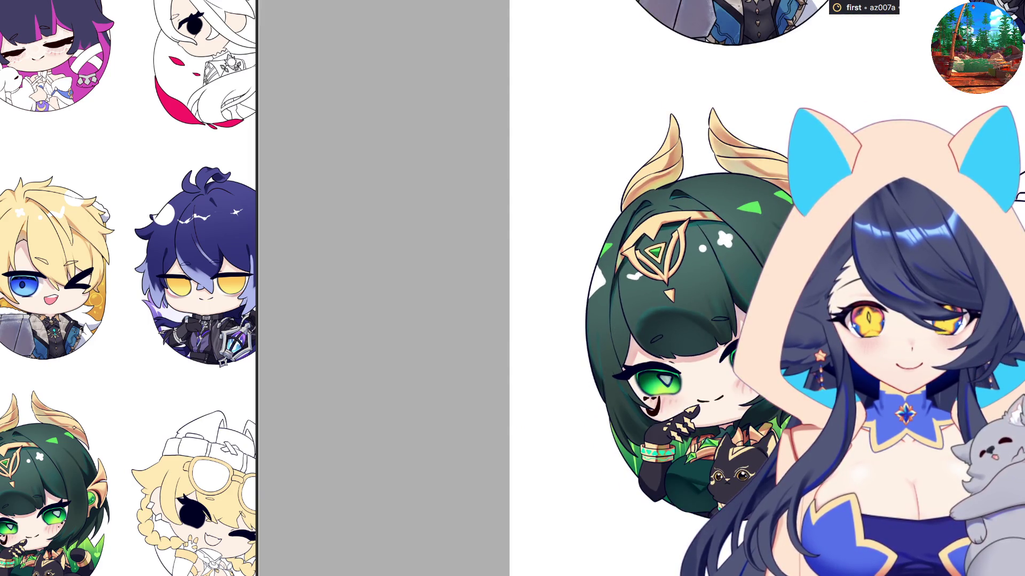
{"action": "scroll", "coordinate": [617, 327], "scroll_direction": "up", "scroll_amount": 2}
{"action": "key", "text": "h"}
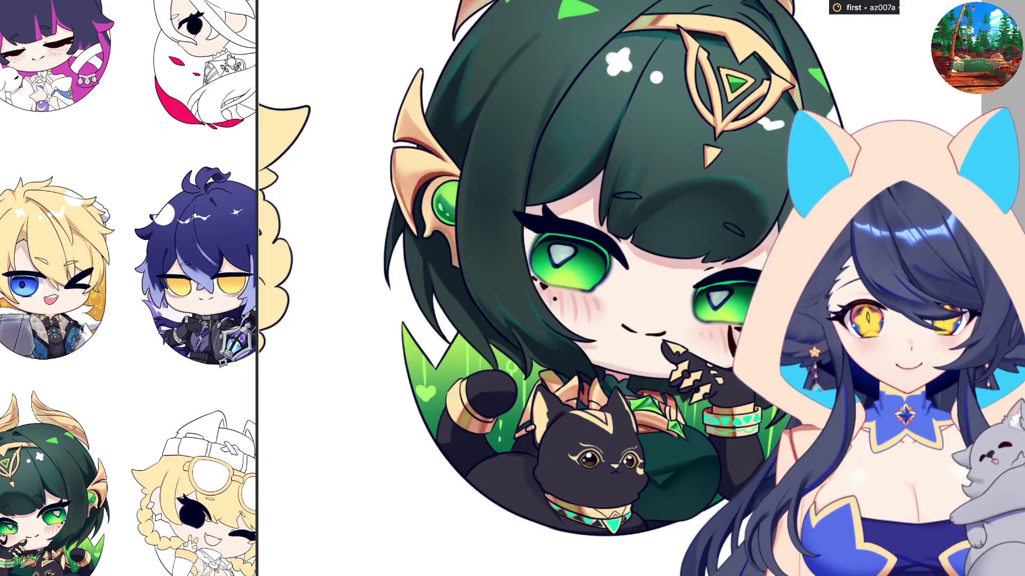
{"action": "key", "text": "h"}
{"action": "scroll", "coordinate": [600, 237], "scroll_direction": "up", "scroll_amount": 1}
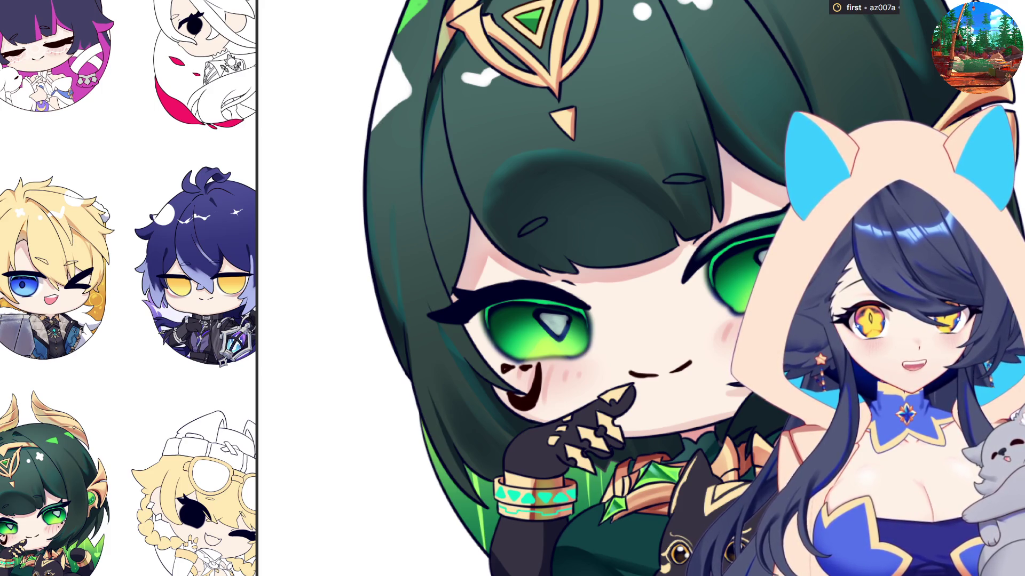
{"action": "left_click_drag", "start_coordinate": [739, 236], "coordinate": [725, 323]}
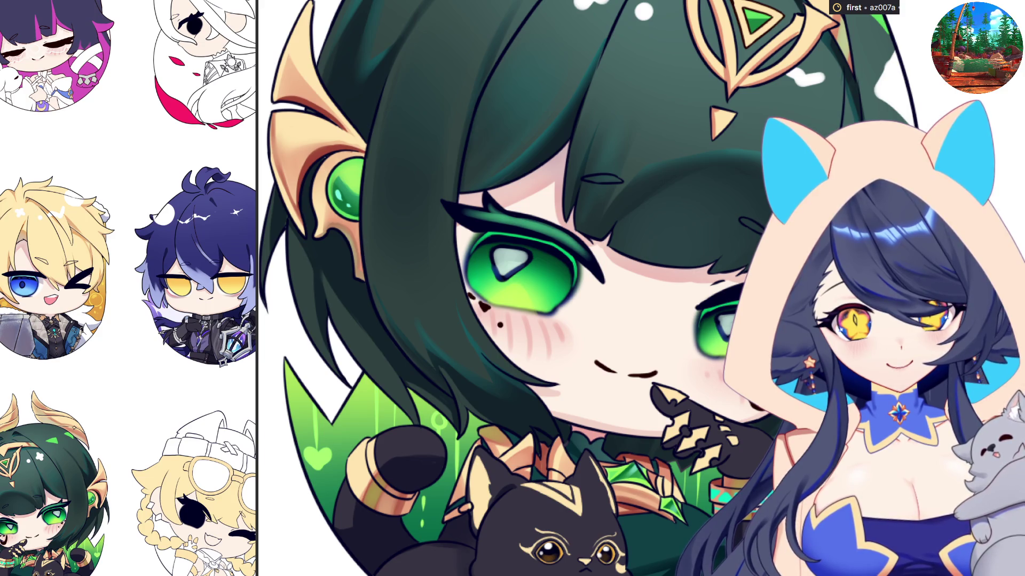
{"action": "key", "text": "minus"}
{"action": "key", "text": "minus"}
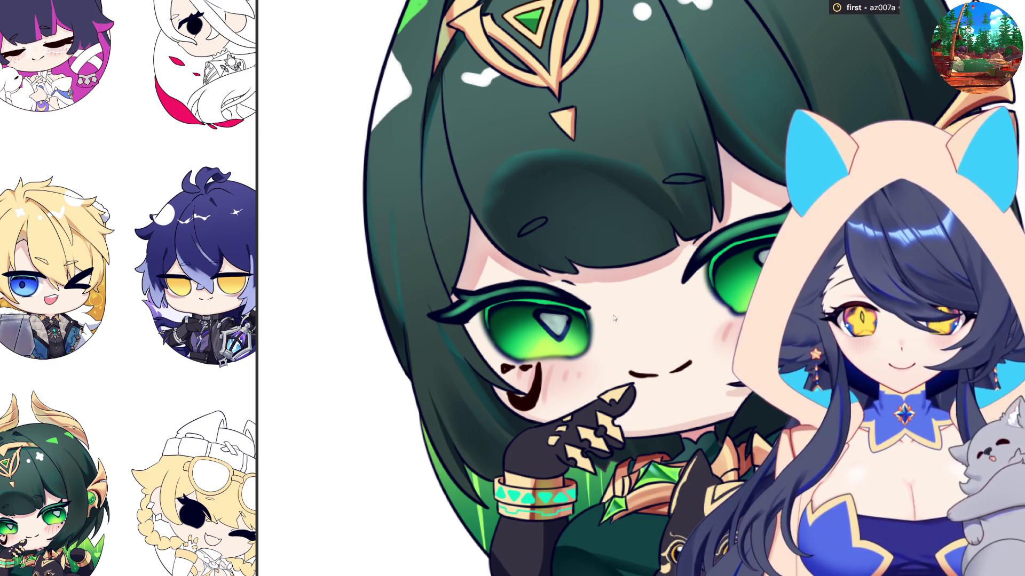
{"action": "key", "text": "ctrl+0"}
{"action": "scroll", "coordinate": [686, 340], "scroll_direction": "up", "scroll_amount": 5}
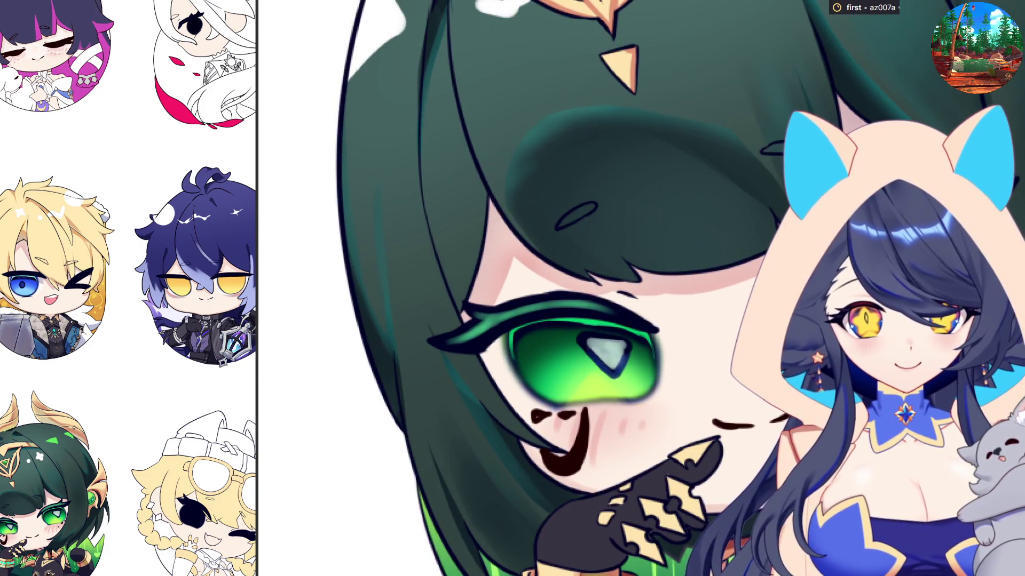
{"action": "scroll", "coordinate": [564, 425], "scroll_direction": "down", "scroll_amount": 5}
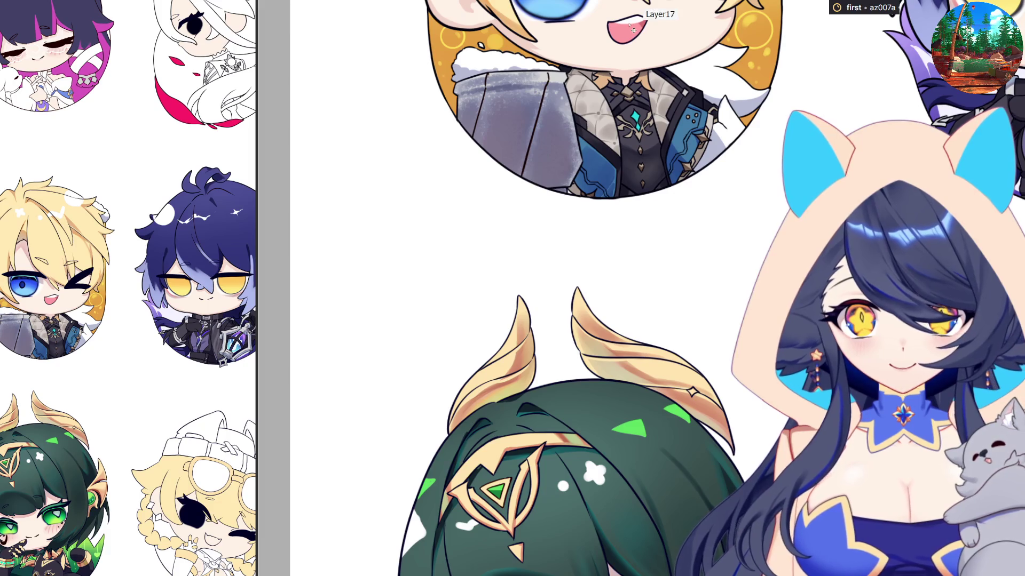
{"action": "scroll", "coordinate": [556, 482], "scroll_direction": "down", "scroll_amount": 2}
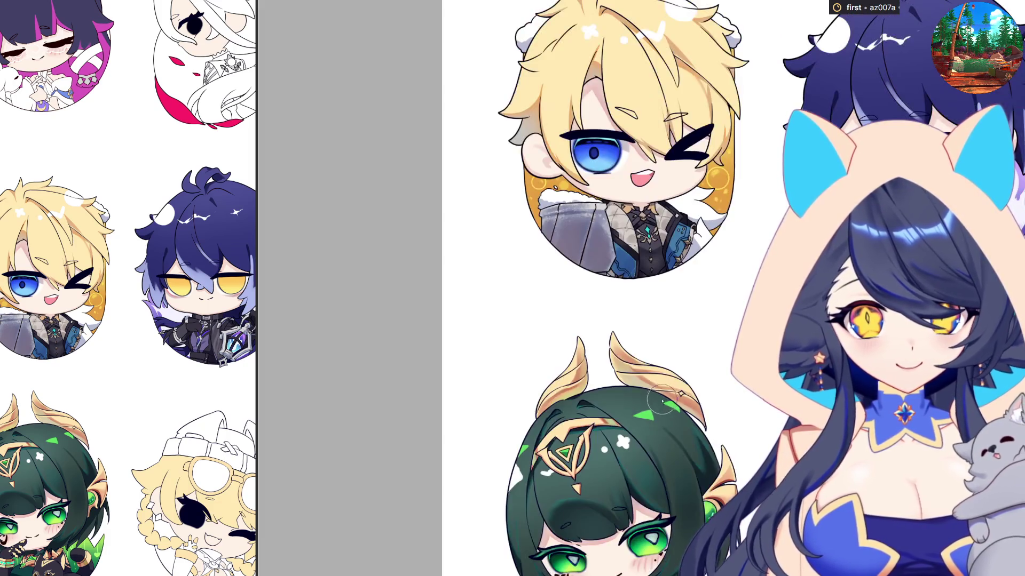
{"action": "scroll", "coordinate": [556, 482], "scroll_direction": "up", "scroll_amount": 8}
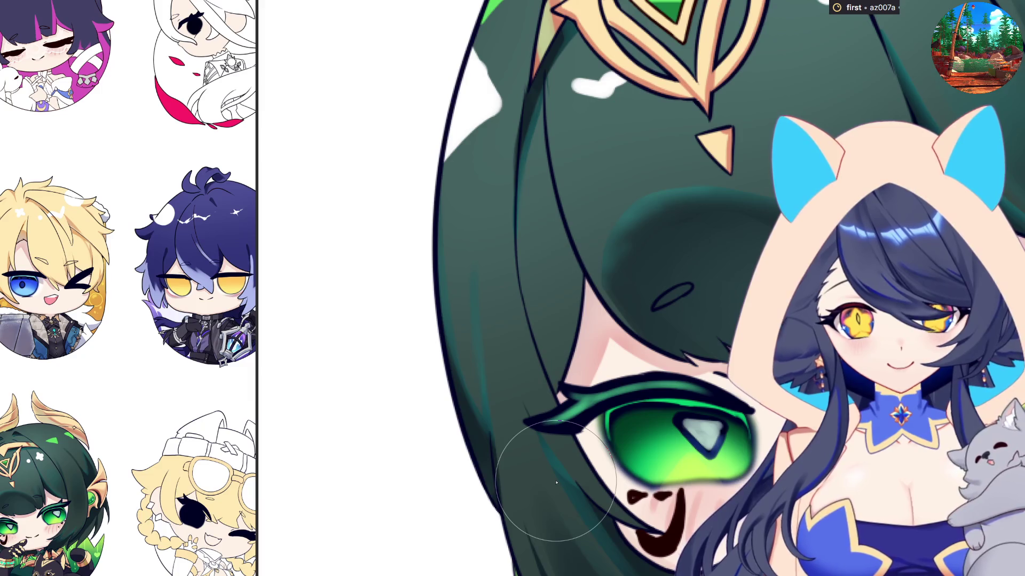
{"action": "key", "text": "bracketleft"}
{"action": "key", "text": "bracketleft"}
{"action": "key", "text": "bracketleft"}
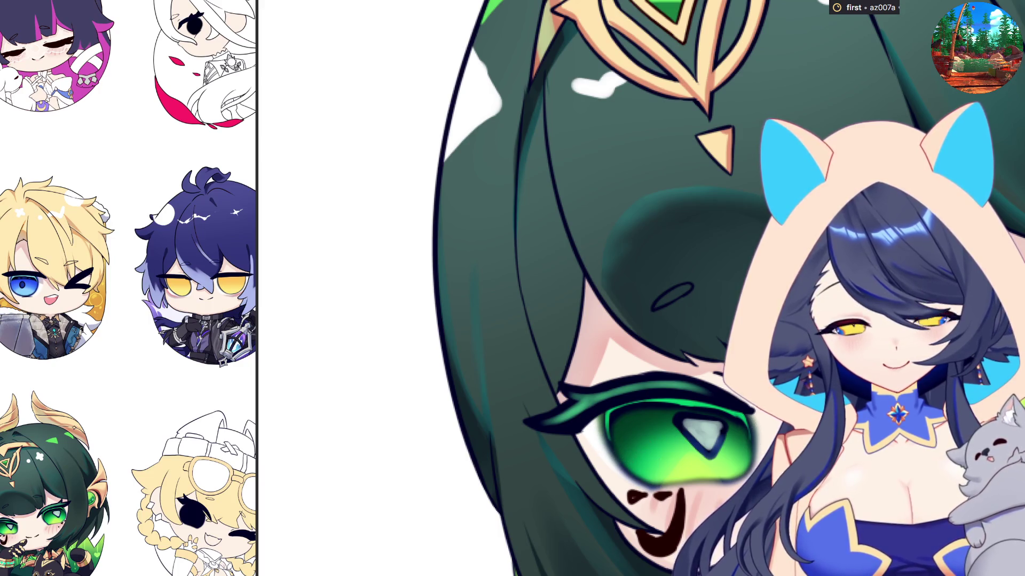
{"action": "scroll", "coordinate": [688, 444], "scroll_direction": "down", "scroll_amount": 2}
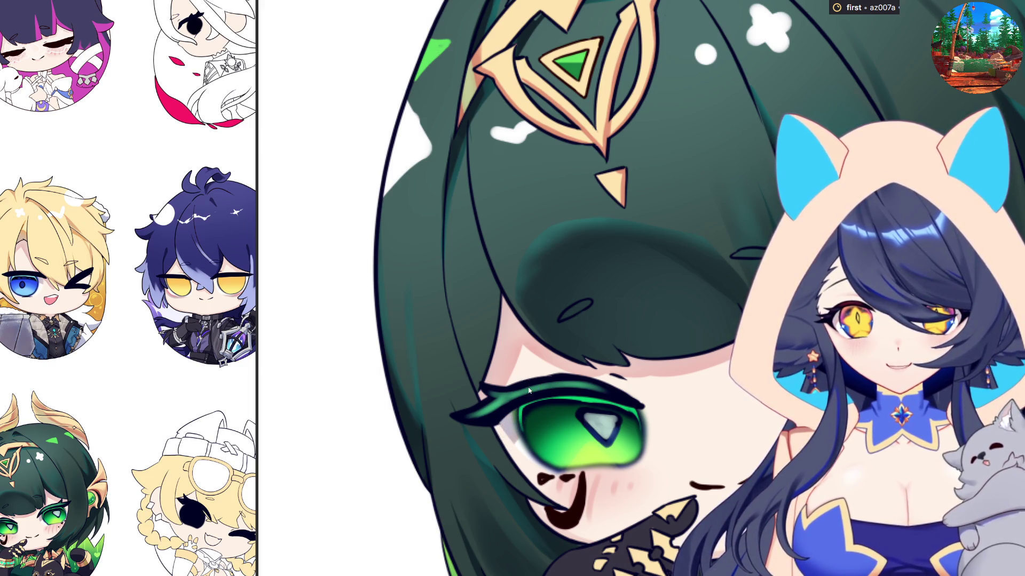
{"action": "scroll", "coordinate": [734, 411], "scroll_direction": "down", "scroll_amount": 2}
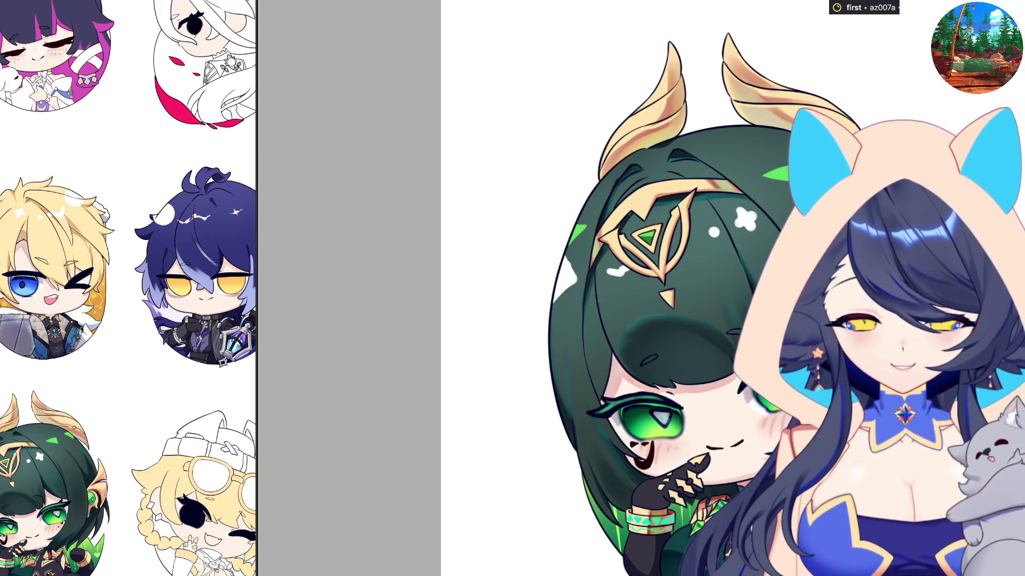
{"action": "scroll", "coordinate": [587, 320], "scroll_direction": "up", "scroll_amount": 2}
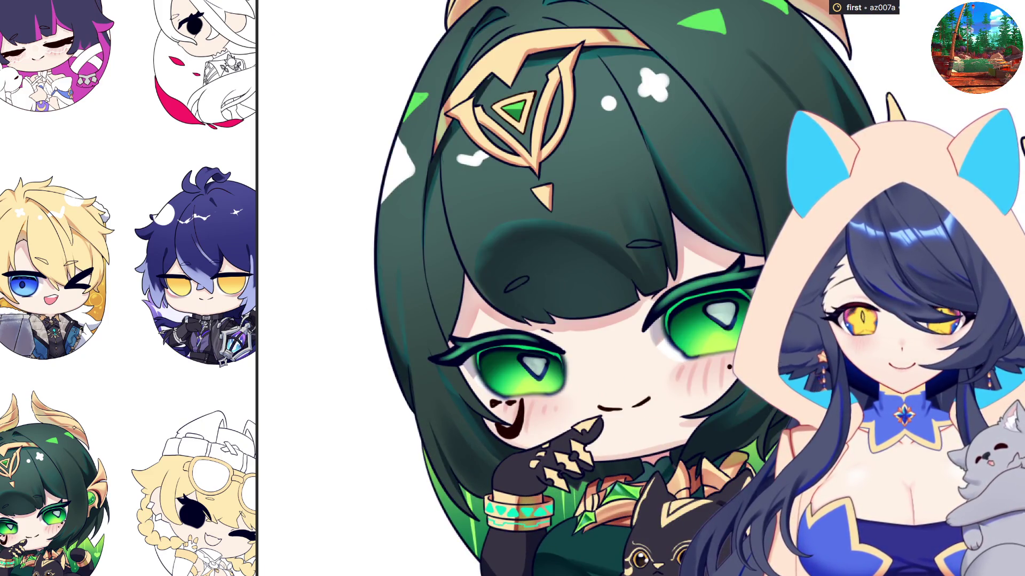
{"action": "scroll", "coordinate": [785, 468], "scroll_direction": "down", "scroll_amount": 2}
{"action": "scroll", "coordinate": [614, 321], "scroll_direction": "down", "scroll_amount": 3}
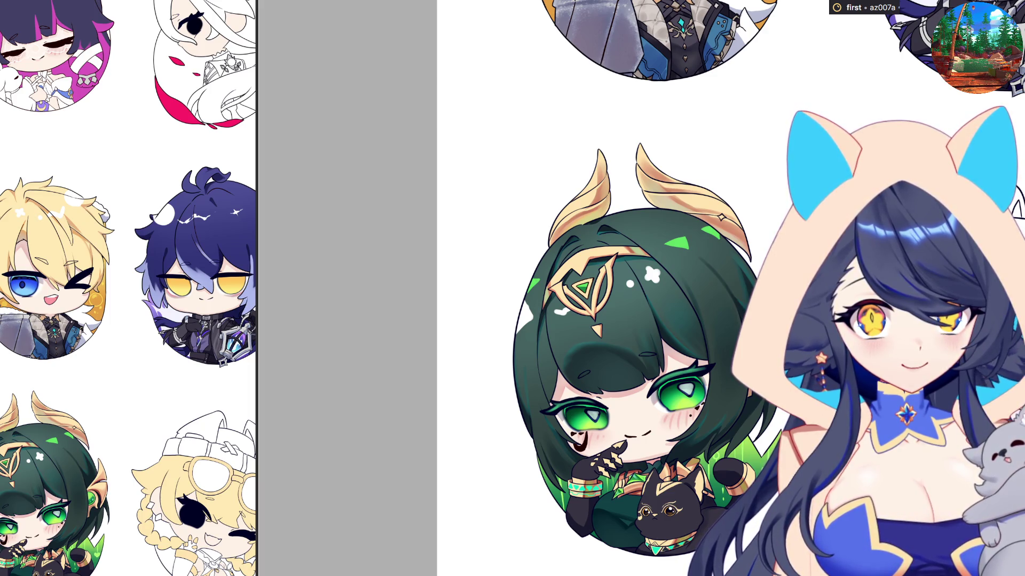
{"action": "mouse_move", "coordinate": [494, 127]}
{"action": "left_mouse_down"}
{"action": "mouse_move", "coordinate": [689, 403]}
{"action": "mouse_move", "coordinate": [758, 544]}
{"action": "mouse_move", "coordinate": [790, 561]}
{"action": "left_mouse_up"}
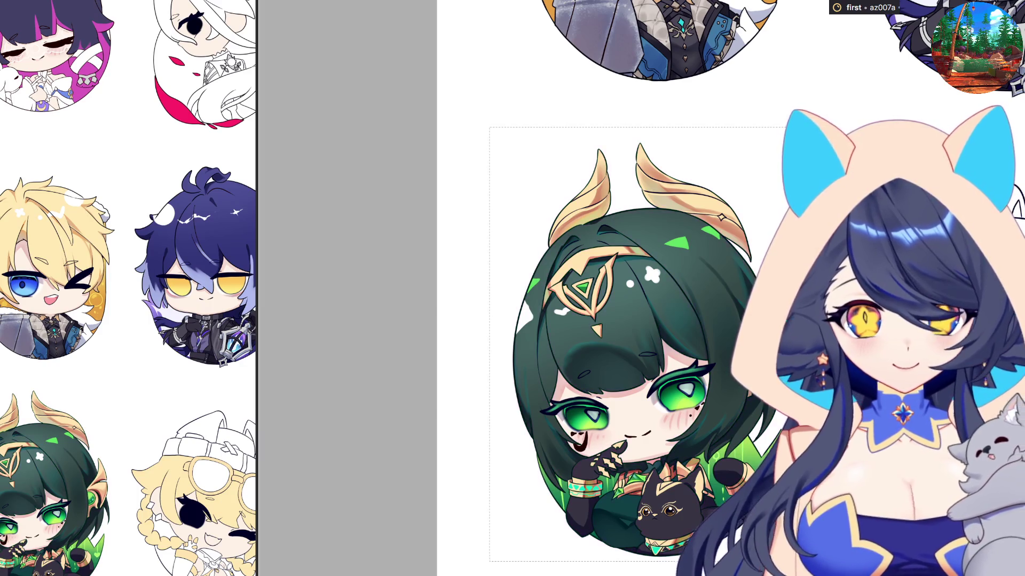
{"action": "key", "text": "ctrl+d"}
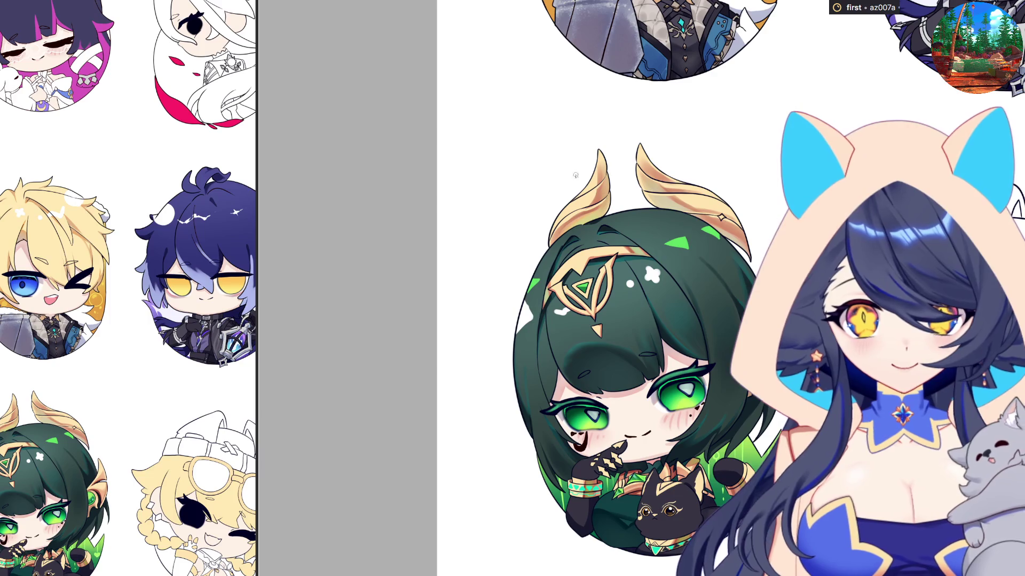
{"action": "scroll", "coordinate": [599, 115], "scroll_direction": "up", "scroll_amount": 1}
{"action": "scroll", "coordinate": [598, 115], "scroll_direction": "up", "scroll_amount": 1}
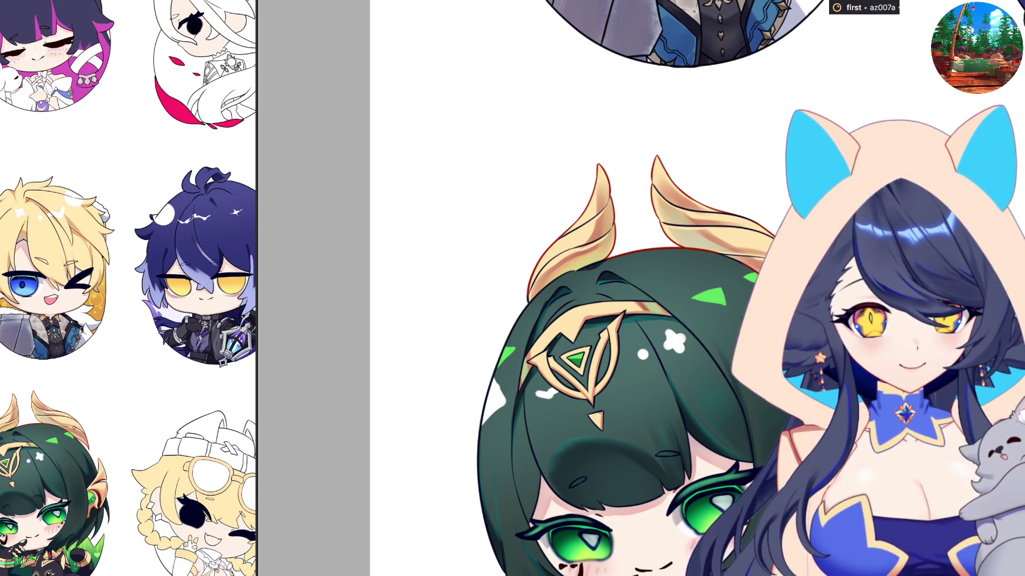
{"action": "scroll", "coordinate": [773, 427], "scroll_direction": "up", "scroll_amount": 2}
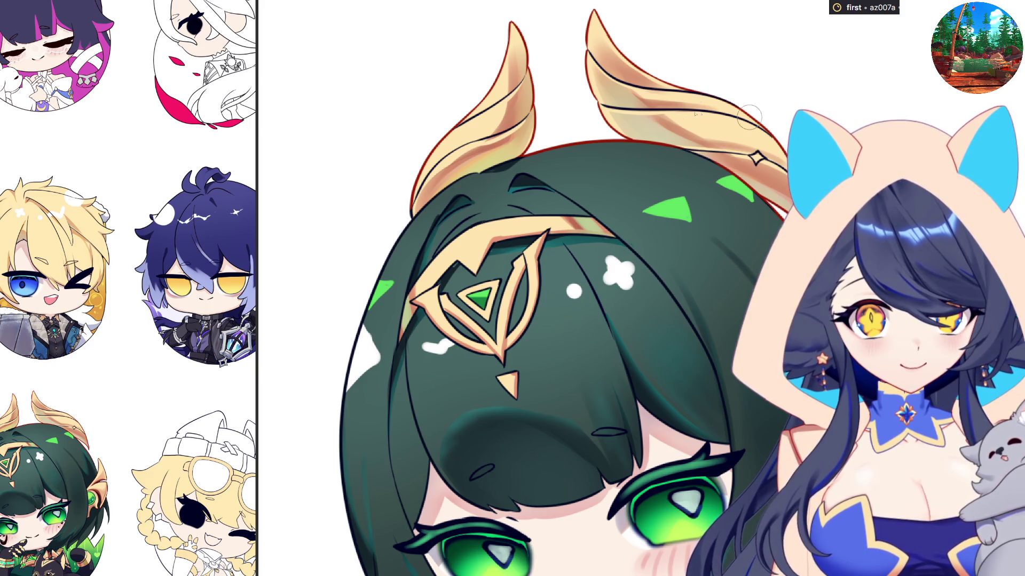
{"action": "mouse_move", "coordinate": [559, 10]}
{"action": "left_mouse_down"}
{"action": "mouse_move", "coordinate": [373, 179]}
{"action": "mouse_move", "coordinate": [446, 192]}
{"action": "mouse_move", "coordinate": [679, 160]}
{"action": "mouse_move", "coordinate": [757, 1]}
{"action": "left_mouse_up"}
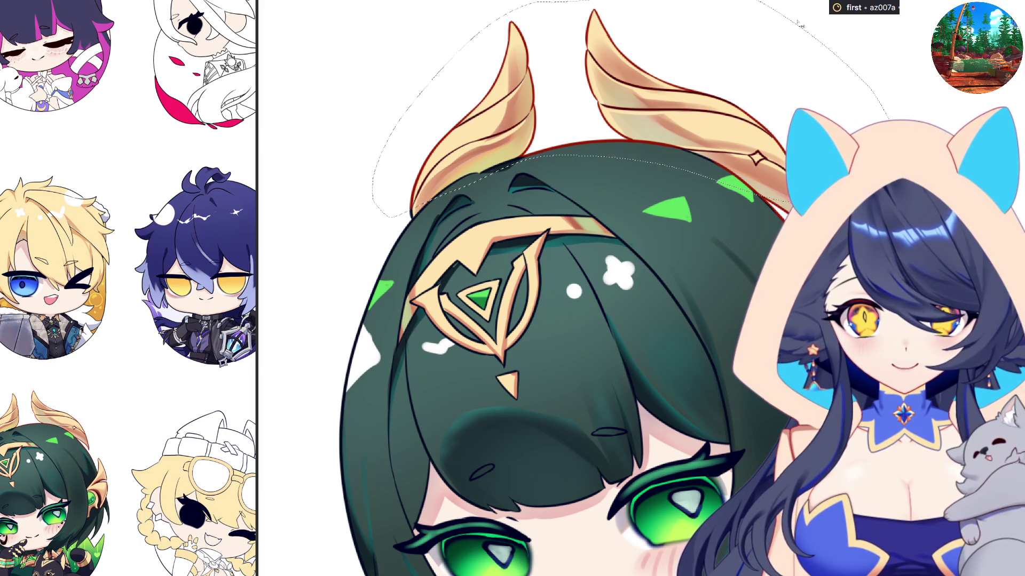
{"action": "scroll", "coordinate": [880, 157], "scroll_direction": "down", "scroll_amount": 2}
{"action": "scroll", "coordinate": [661, 265], "scroll_direction": "up", "scroll_amount": 1}
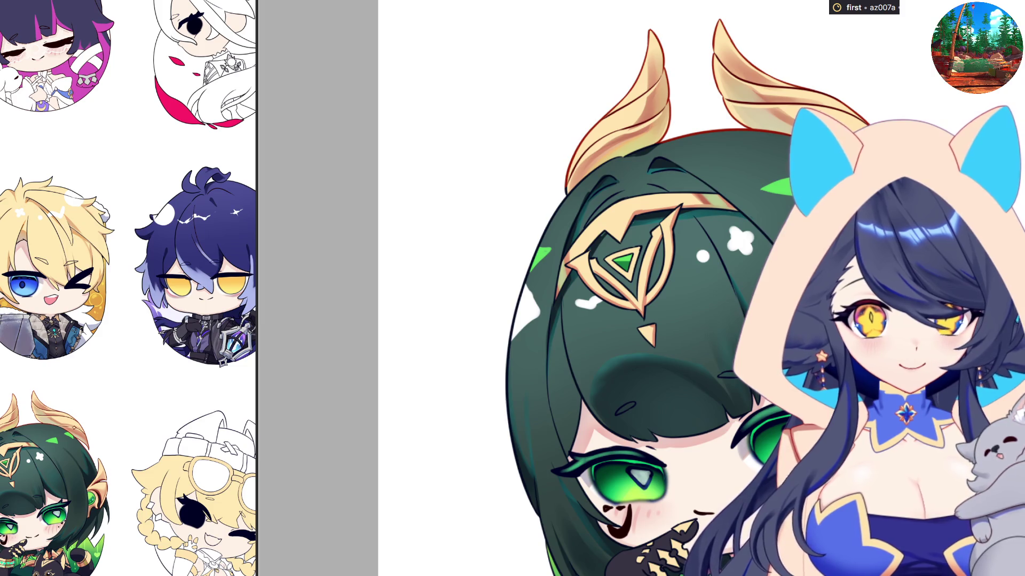
{"action": "mouse_move", "coordinate": [608, 2]}
{"action": "left_mouse_down"}
{"action": "mouse_move", "coordinate": [709, 126]}
{"action": "mouse_move", "coordinate": [766, 19]}
{"action": "left_mouse_up"}
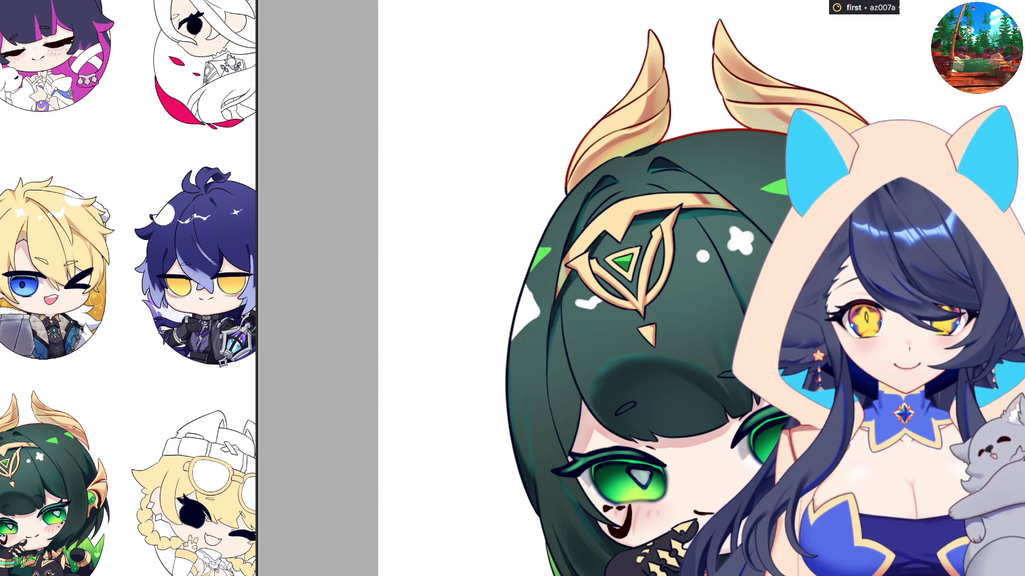
{"action": "mouse_move", "coordinate": [613, 202]}
{"action": "left_mouse_down"}
{"action": "mouse_move", "coordinate": [571, 239]}
{"action": "mouse_move", "coordinate": [553, 329]}
{"action": "mouse_move", "coordinate": [618, 346]}
{"action": "mouse_move", "coordinate": [685, 258]}
{"action": "mouse_move", "coordinate": [694, 225]}
{"action": "mouse_move", "coordinate": [743, 213]}
{"action": "mouse_move", "coordinate": [709, 183]}
{"action": "left_mouse_up"}
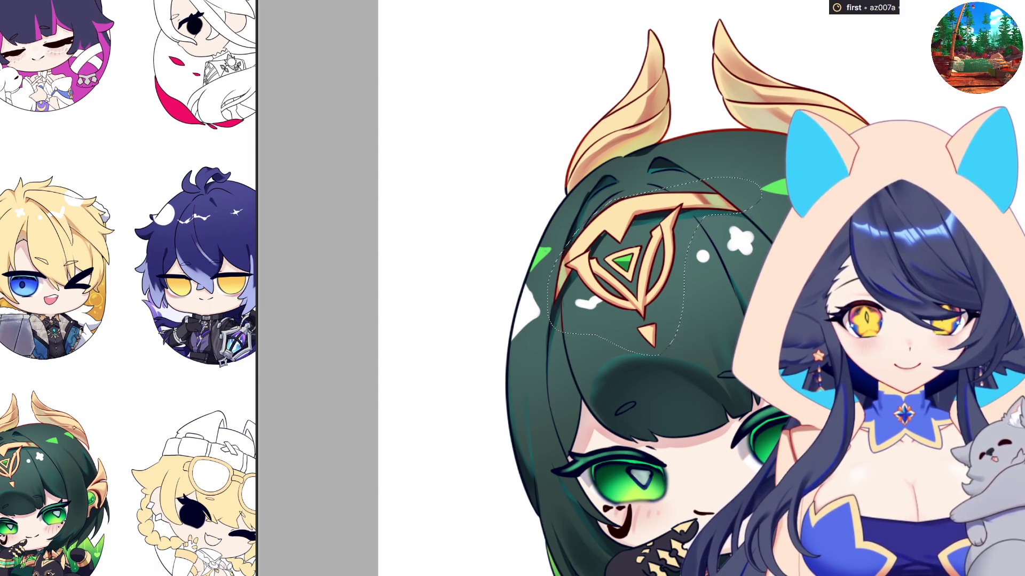
{"action": "scroll", "coordinate": [779, 280], "scroll_direction": "down", "scroll_amount": 3}
{"action": "scroll", "coordinate": [587, 289], "scroll_direction": "up", "scroll_amount": 5}
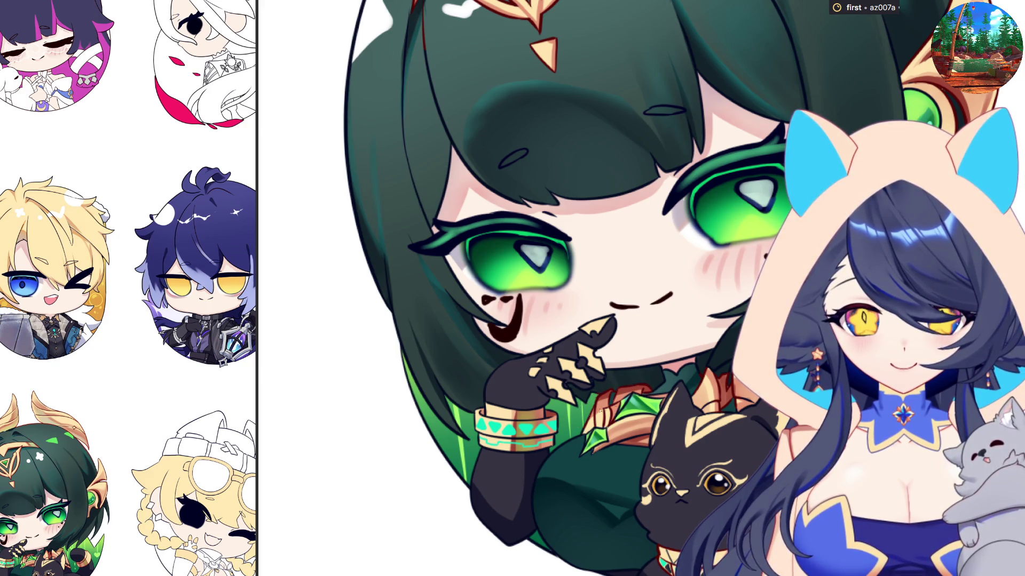
{"action": "scroll", "coordinate": [668, 524], "scroll_direction": "down", "scroll_amount": 2}
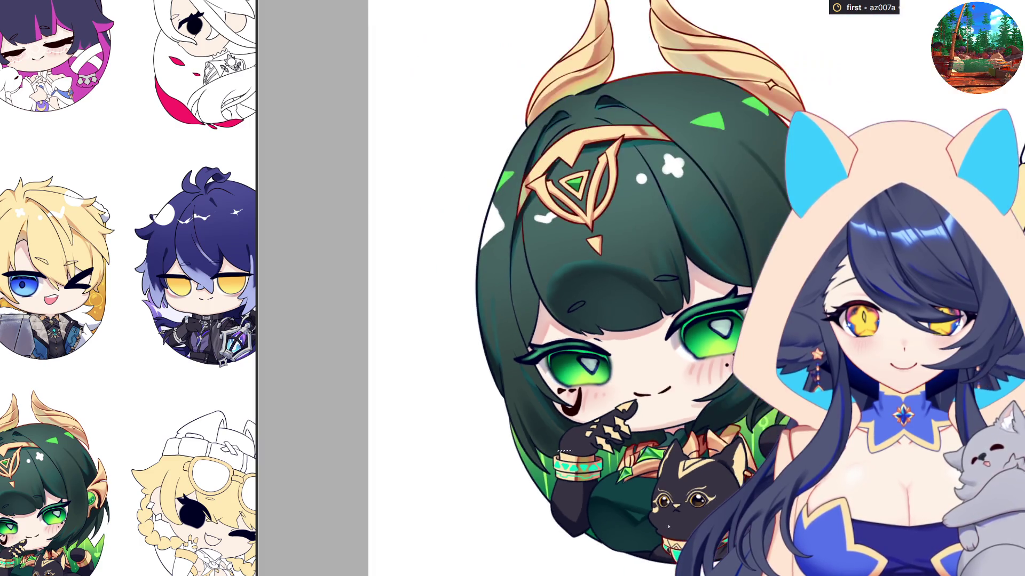
Mirror-check the sheet, then pan and zoom onto the blonde goggled chibi badge.
{"action": "scroll", "coordinate": [699, 523], "scroll_direction": "down", "scroll_amount": 2}
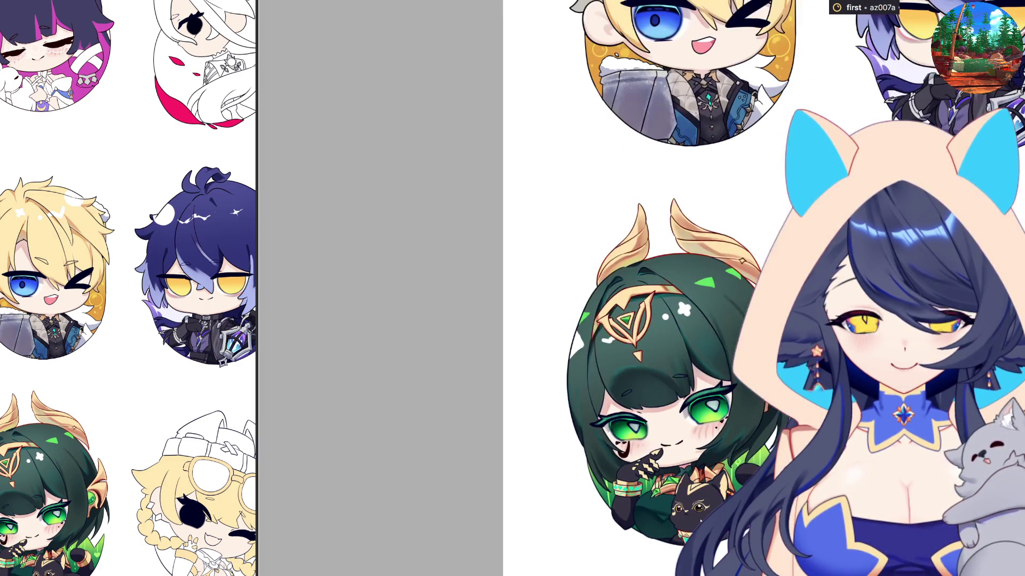
{"action": "key", "text": "m"}
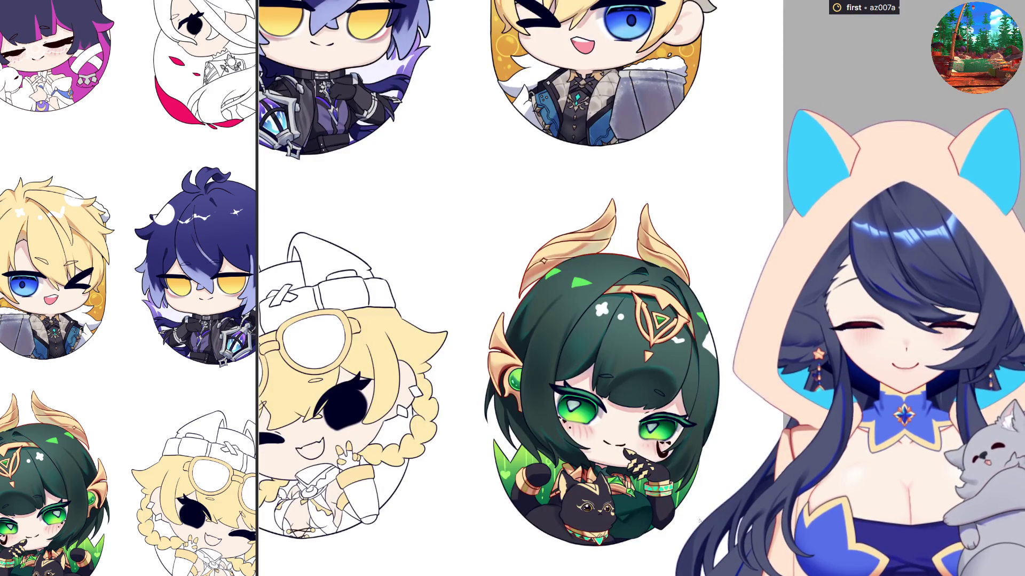
{"action": "key", "text": "m"}
{"action": "scroll", "coordinate": [699, 522], "scroll_direction": "up", "scroll_amount": 2}
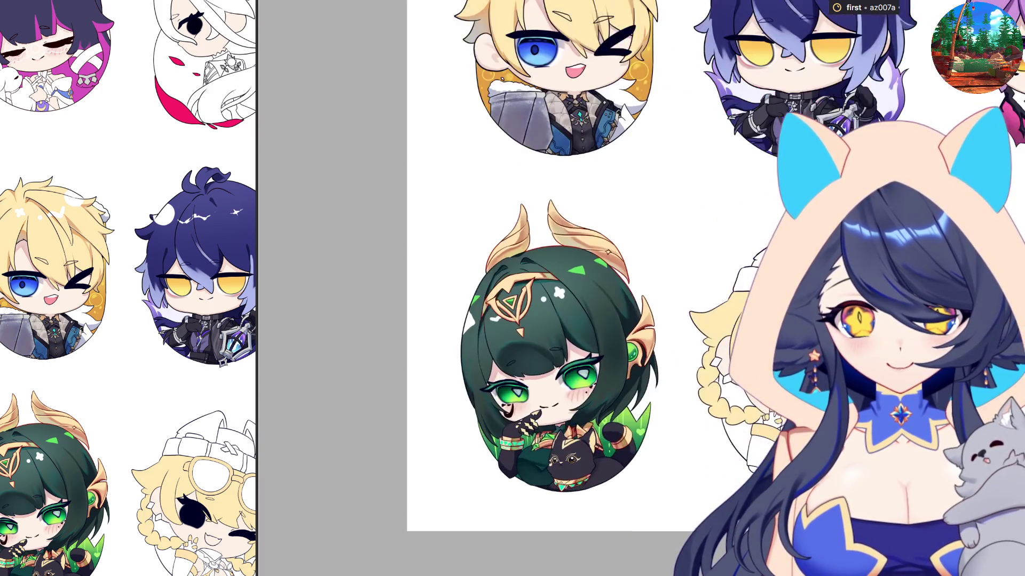
{"action": "scroll", "coordinate": [669, 450], "scroll_direction": "up", "scroll_amount": 2}
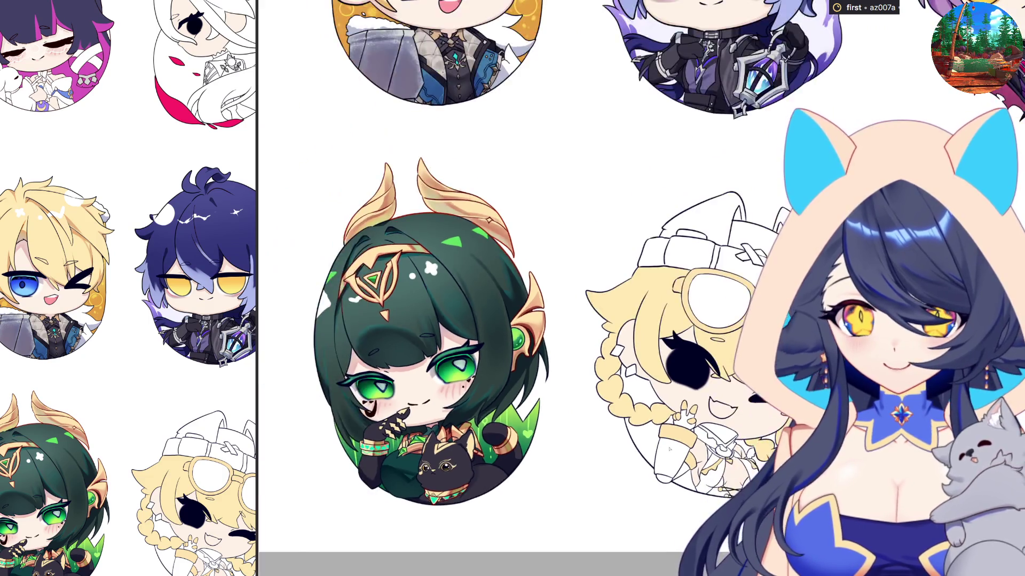
{"action": "scroll", "coordinate": [669, 450], "scroll_direction": "down", "scroll_amount": 3}
{"action": "scroll", "coordinate": [694, 459], "scroll_direction": "up", "scroll_amount": 4}
{"action": "scroll", "coordinate": [720, 470], "scroll_direction": "down", "scroll_amount": 2}
{"action": "scroll", "coordinate": [751, 482], "scroll_direction": "up", "scroll_amount": 2}
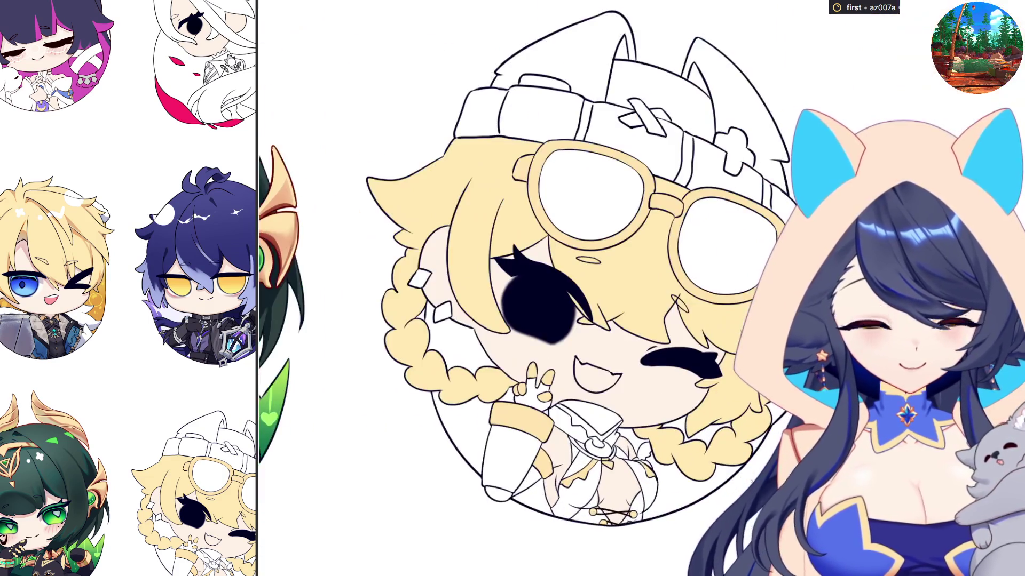
{"action": "key", "text": "m"}
{"action": "key", "text": "m"}
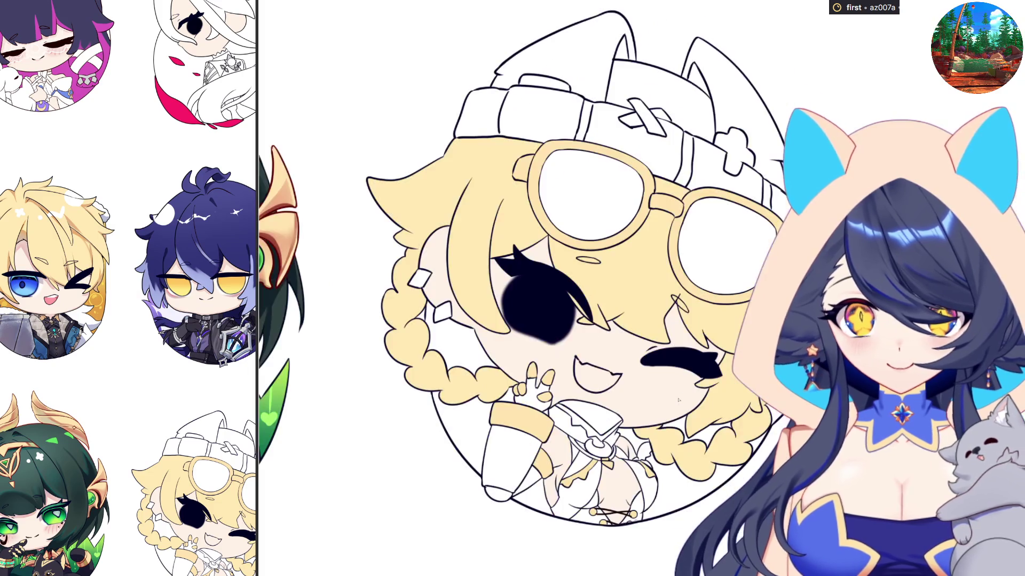
{"action": "scroll", "coordinate": [646, 381], "scroll_direction": "down", "scroll_amount": 1}
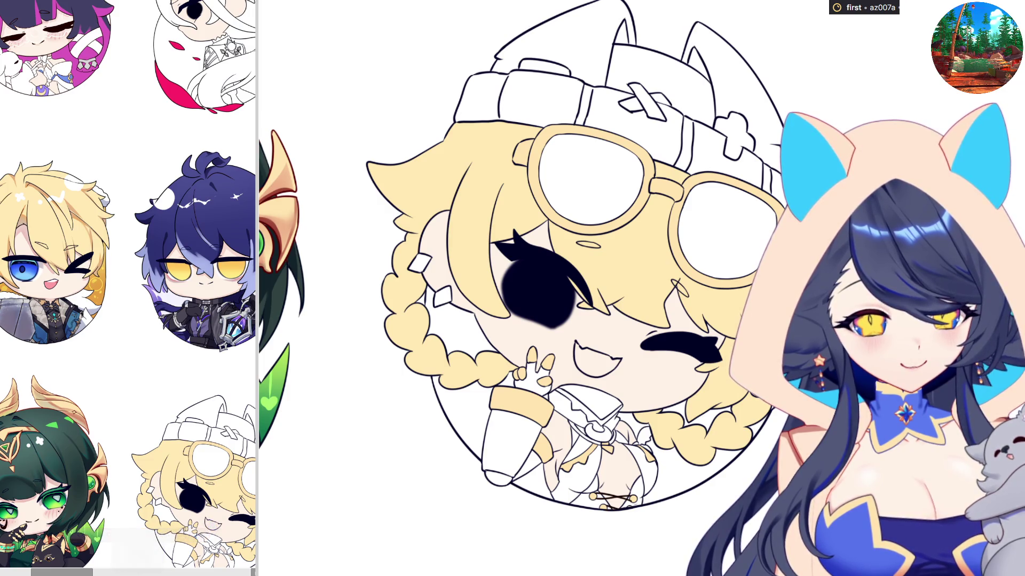
{"action": "scroll", "coordinate": [560, 274], "scroll_direction": "up", "scroll_amount": 3}
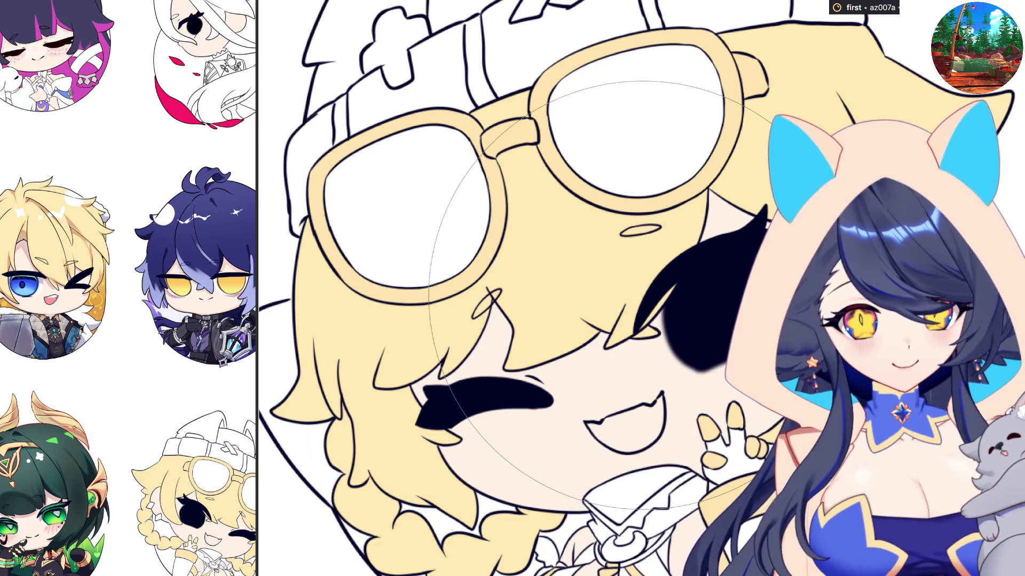
Airbrush an orange-brown iris ring into the black eye, blend it, and tint the edge cyan.
{"action": "left_click_drag", "start_coordinate": [679, 317], "coordinate": [690, 357]}
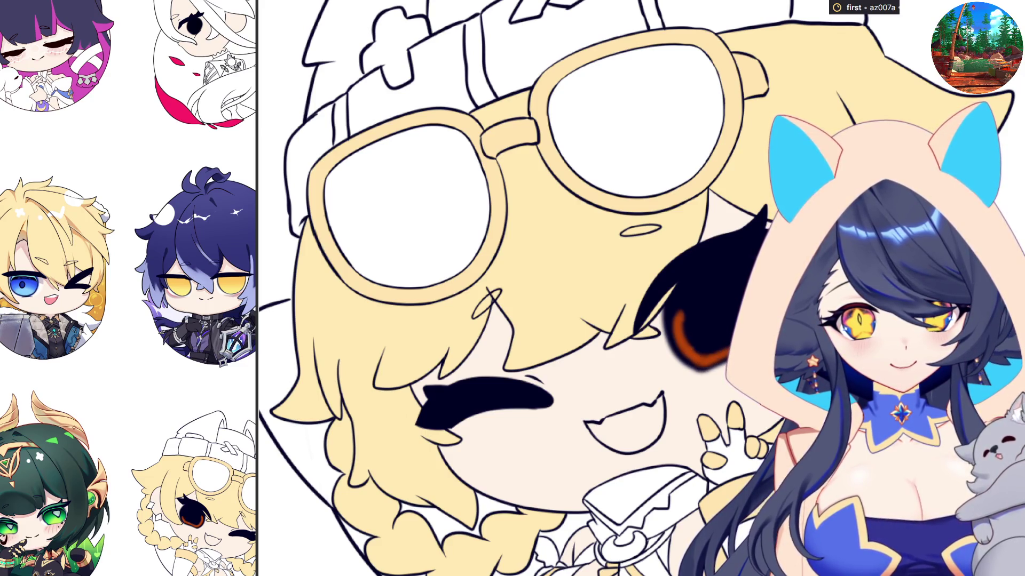
{"action": "mouse_move", "coordinate": [721, 338]}
{"action": "left_mouse_down"}
{"action": "mouse_move", "coordinate": [680, 325]}
{"action": "mouse_move", "coordinate": [673, 307]}
{"action": "mouse_move", "coordinate": [712, 290]}
{"action": "left_mouse_up"}
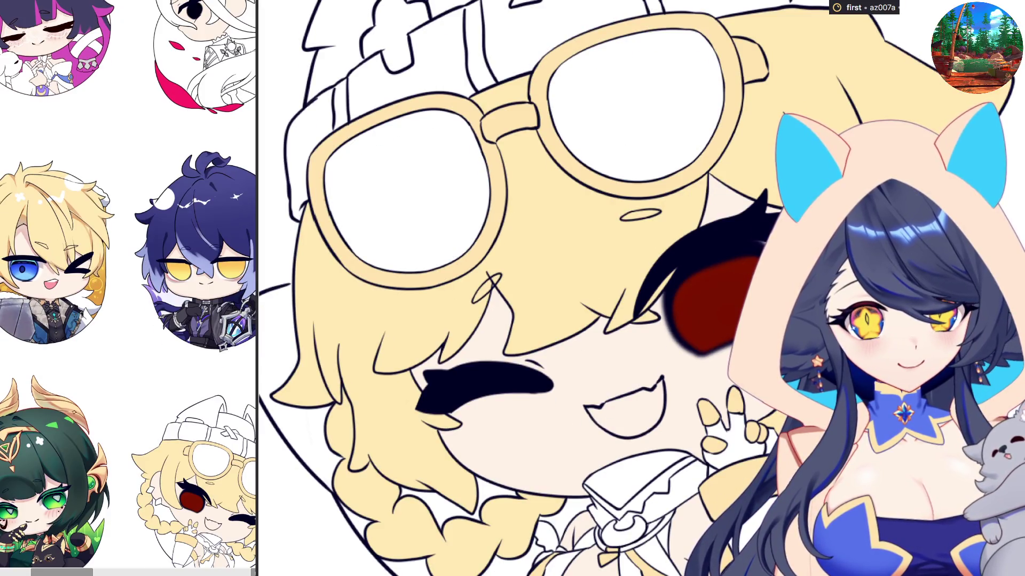
{"action": "mouse_move", "coordinate": [688, 331]}
{"action": "left_mouse_down"}
{"action": "mouse_move", "coordinate": [686, 320]}
{"action": "mouse_move", "coordinate": [688, 341]}
{"action": "mouse_move", "coordinate": [672, 321]}
{"action": "mouse_move", "coordinate": [736, 303]}
{"action": "mouse_move", "coordinate": [693, 320]}
{"action": "mouse_move", "coordinate": [683, 363]}
{"action": "mouse_move", "coordinate": [709, 357]}
{"action": "left_mouse_up"}
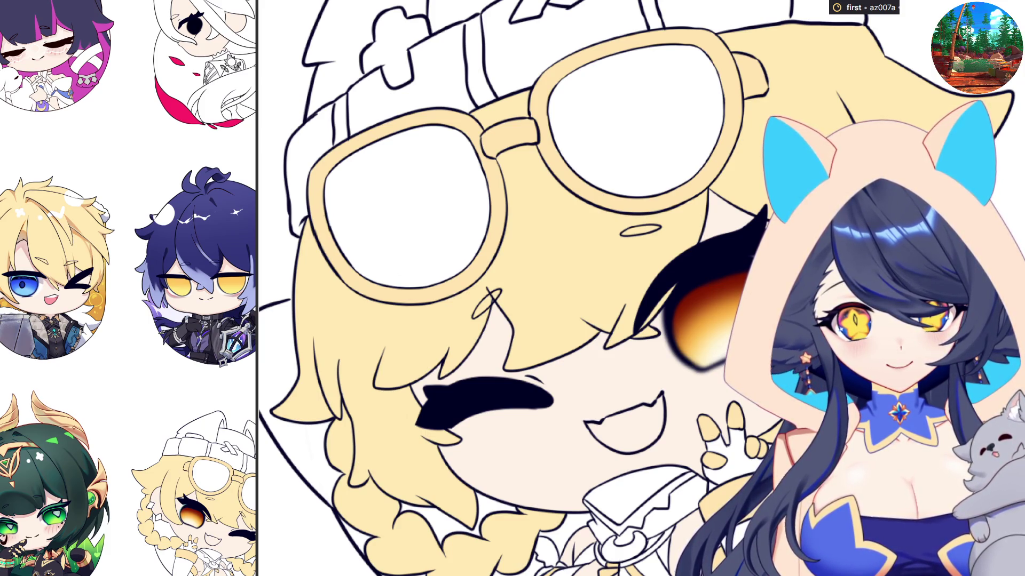
{"action": "left_click_drag", "start_coordinate": [667, 304], "coordinate": [664, 342]}
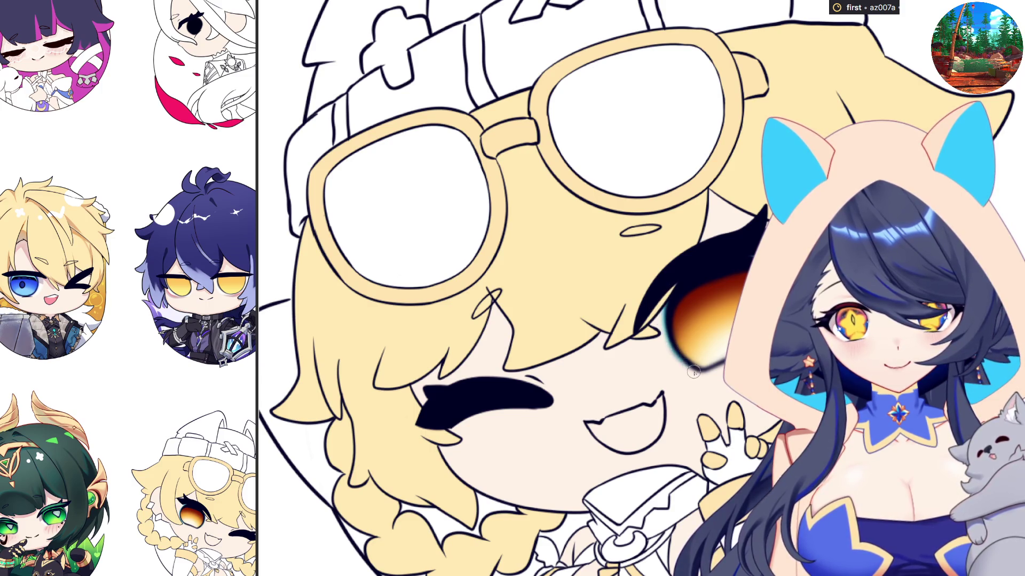
Airbrush brighter teal along the amber eye's lower-left edge and zoom in on the eye.
{"action": "left_click_drag", "start_coordinate": [694, 373], "coordinate": [703, 371]}
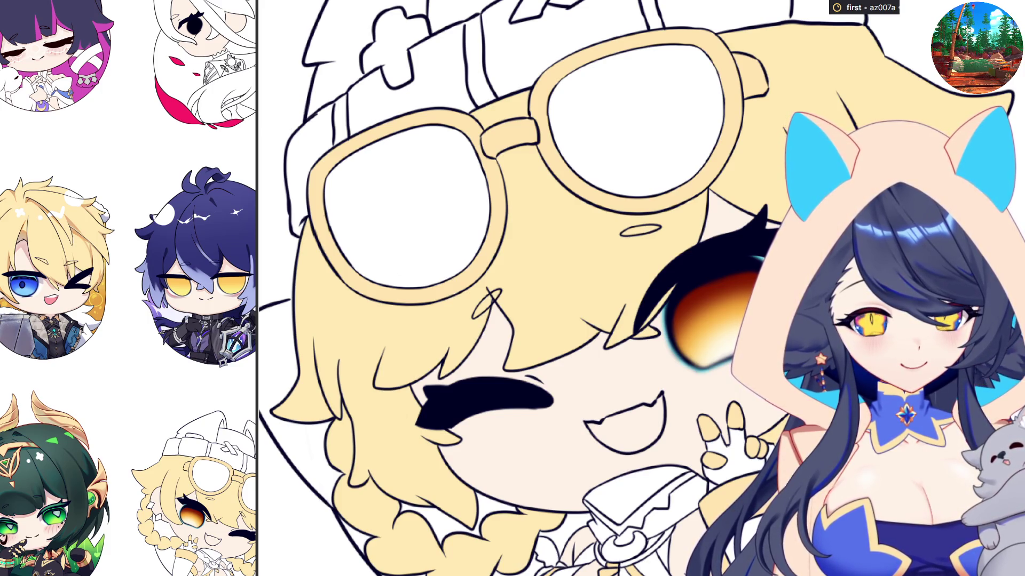
{"action": "scroll", "coordinate": [713, 309], "scroll_direction": "up", "scroll_amount": 2}
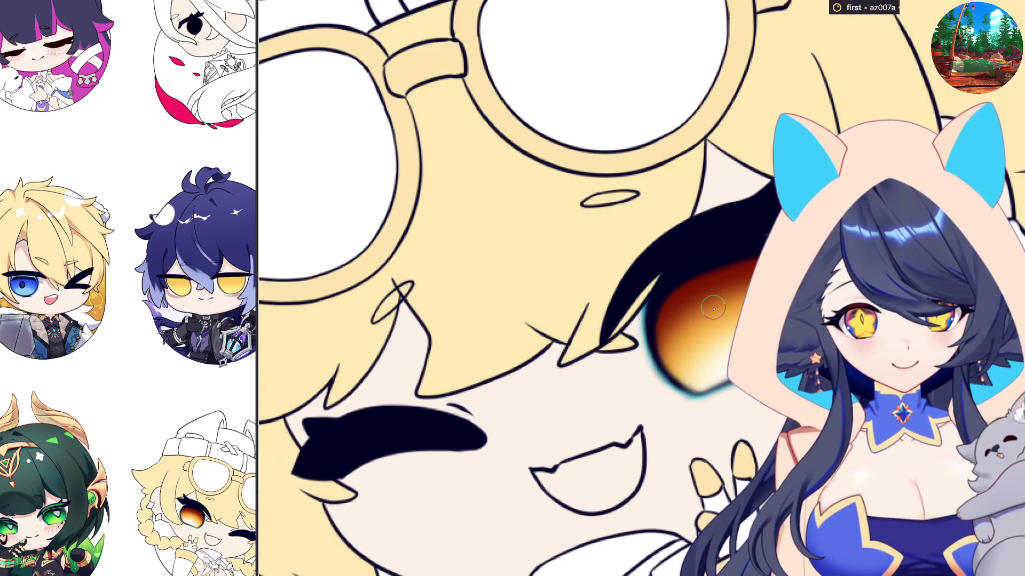
Darken the amber eye's shading with a light-orange top edge, and fill a cream-white star highlight.
{"action": "left_click_drag", "start_coordinate": [703, 263], "coordinate": [667, 288]}
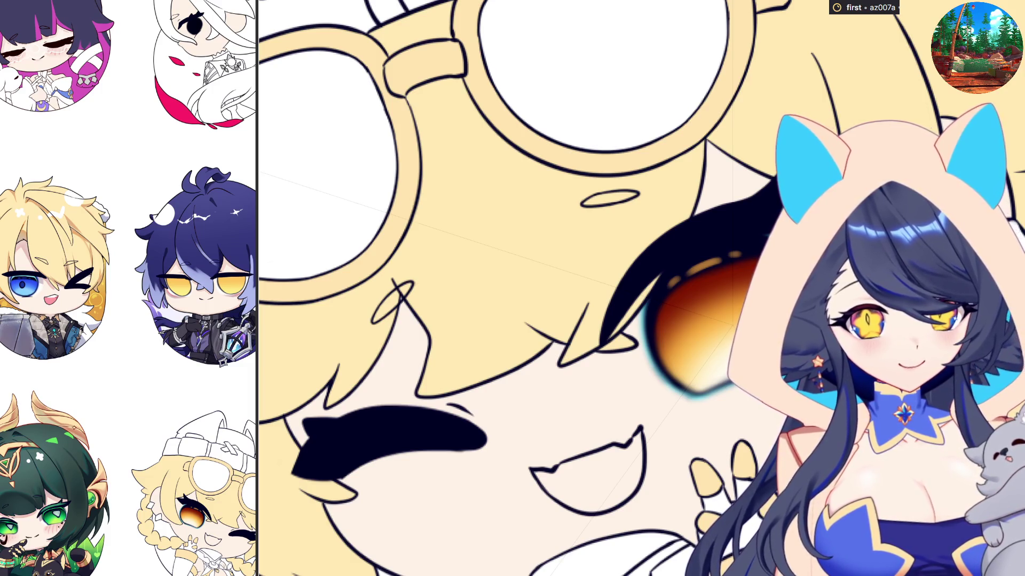
{"action": "left_click_drag", "start_coordinate": [735, 294], "coordinate": [720, 308]}
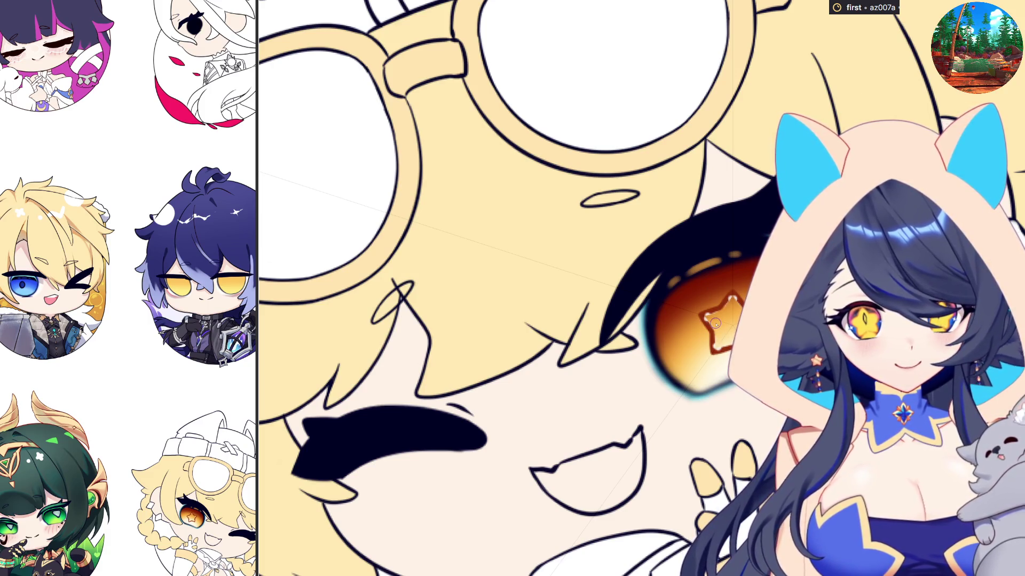
{"action": "left_click", "coordinate": [728, 324]}
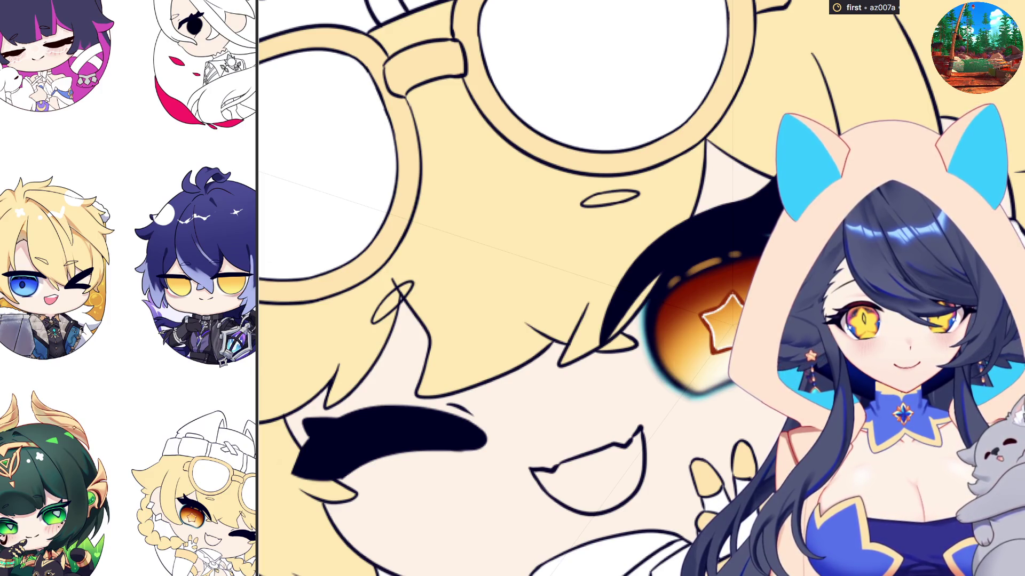
{"action": "left_click", "coordinate": [721, 319]}
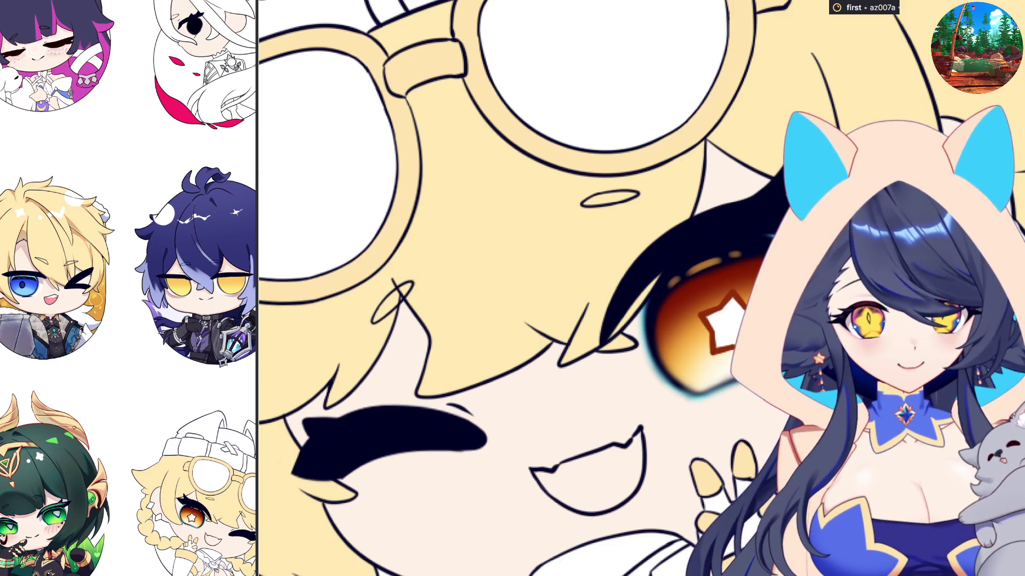
{"action": "left_click_drag", "start_coordinate": [690, 295], "coordinate": [673, 294]}
Commit the enlarged, rotated star highlight in the amber eye.
{"action": "key", "text": "Return"}
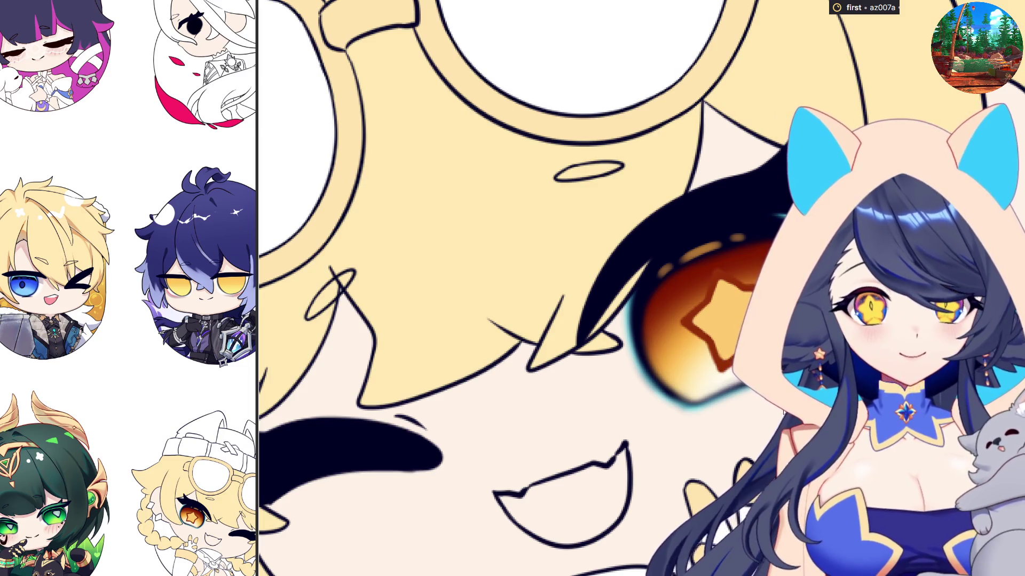
{"action": "scroll", "coordinate": [633, 390], "scroll_direction": "down", "scroll_amount": 3}
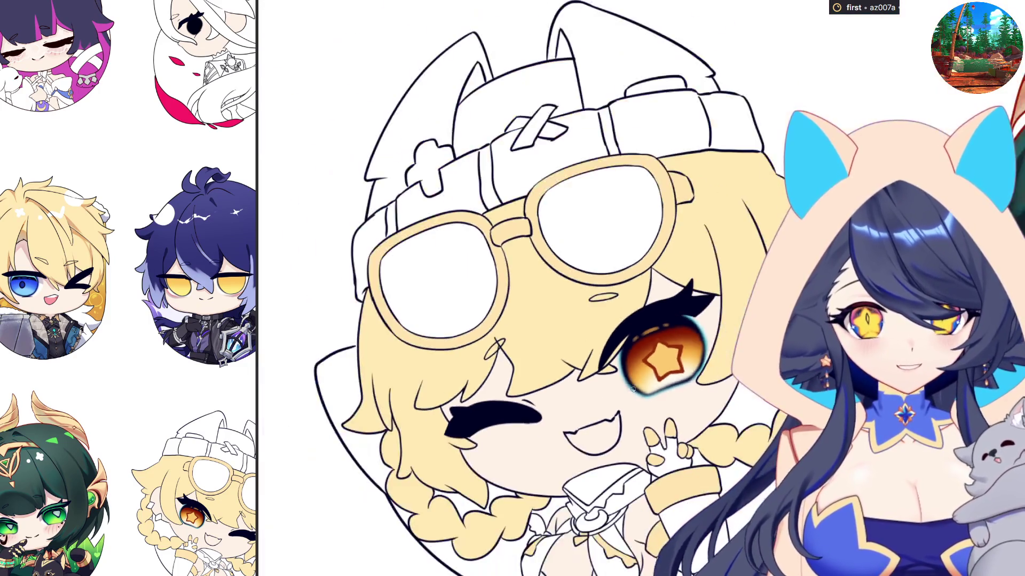
{"action": "scroll", "coordinate": [633, 390], "scroll_direction": "up", "scroll_amount": 3}
{"action": "scroll", "coordinate": [633, 389], "scroll_direction": "up", "scroll_amount": 2}
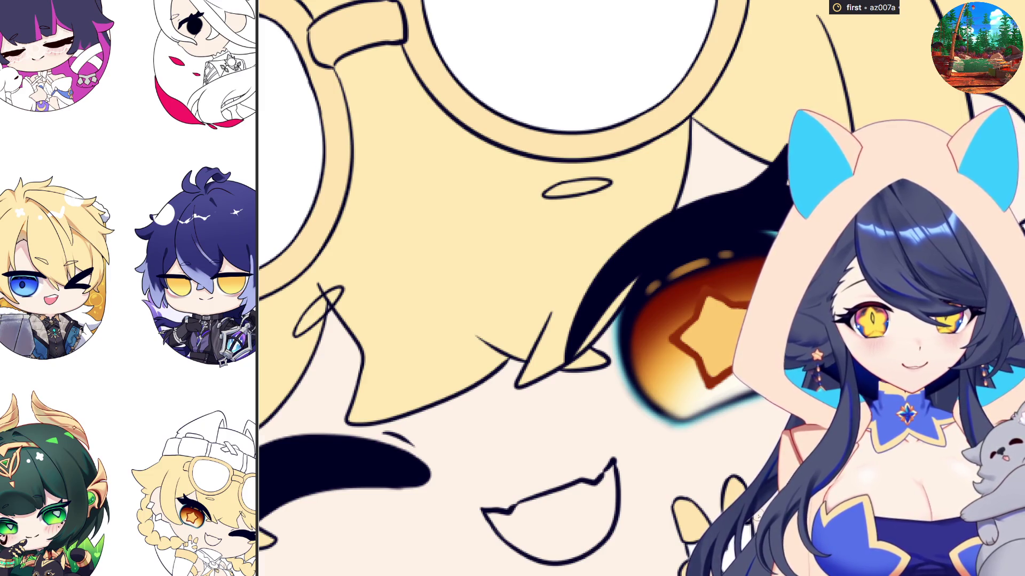
{"action": "scroll", "coordinate": [694, 501], "scroll_direction": "down", "scroll_amount": 1}
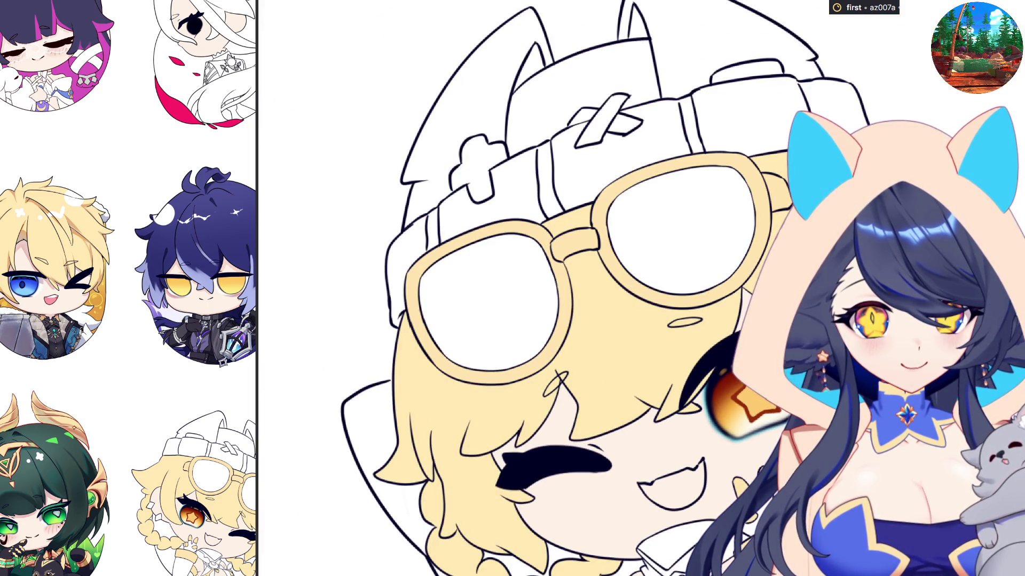
{"action": "scroll", "coordinate": [611, 466], "scroll_direction": "up", "scroll_amount": 3}
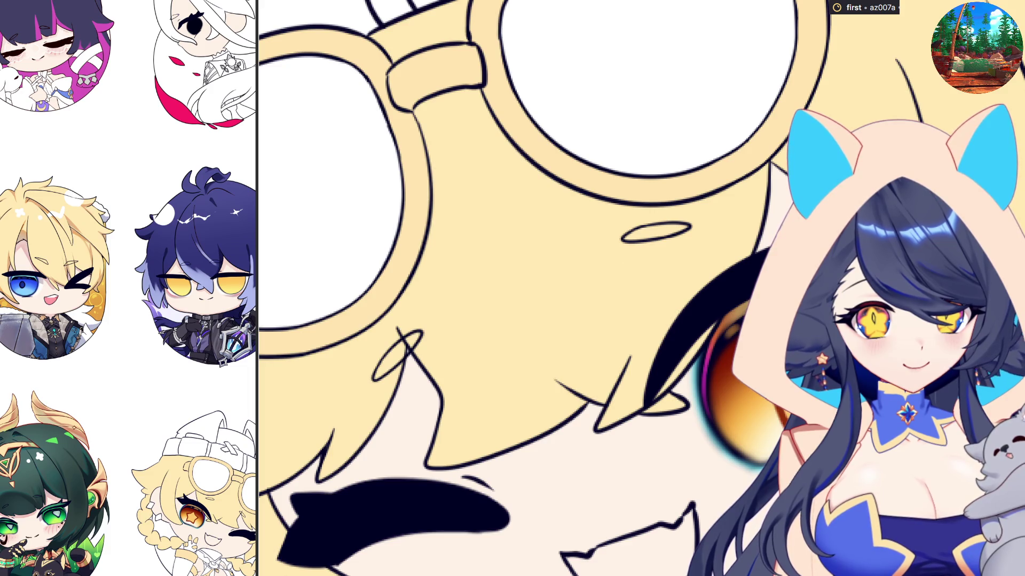
{"action": "scroll", "coordinate": [647, 290], "scroll_direction": "down", "scroll_amount": 3}
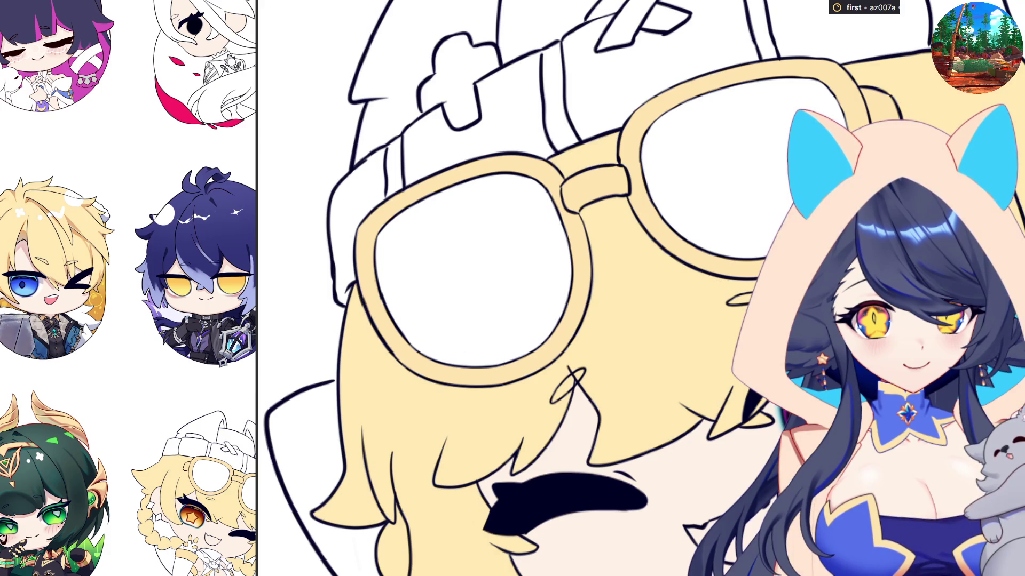
{"action": "scroll", "coordinate": [922, 471], "scroll_direction": "down", "scroll_amount": 3}
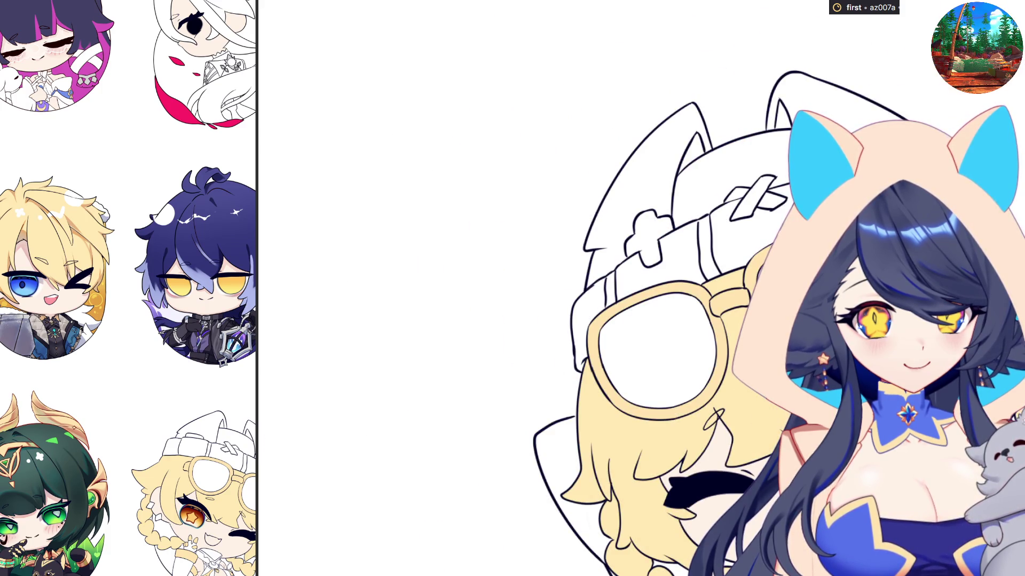
{"action": "scroll", "coordinate": [887, 446], "scroll_direction": "down", "scroll_amount": 2}
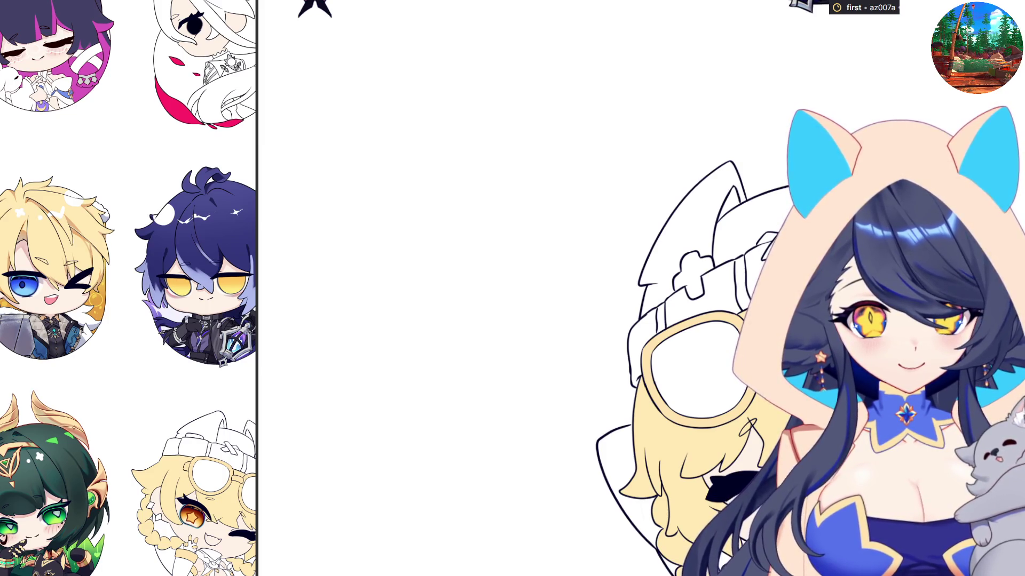
{"action": "scroll", "coordinate": [725, 385], "scroll_direction": "down", "scroll_amount": 2}
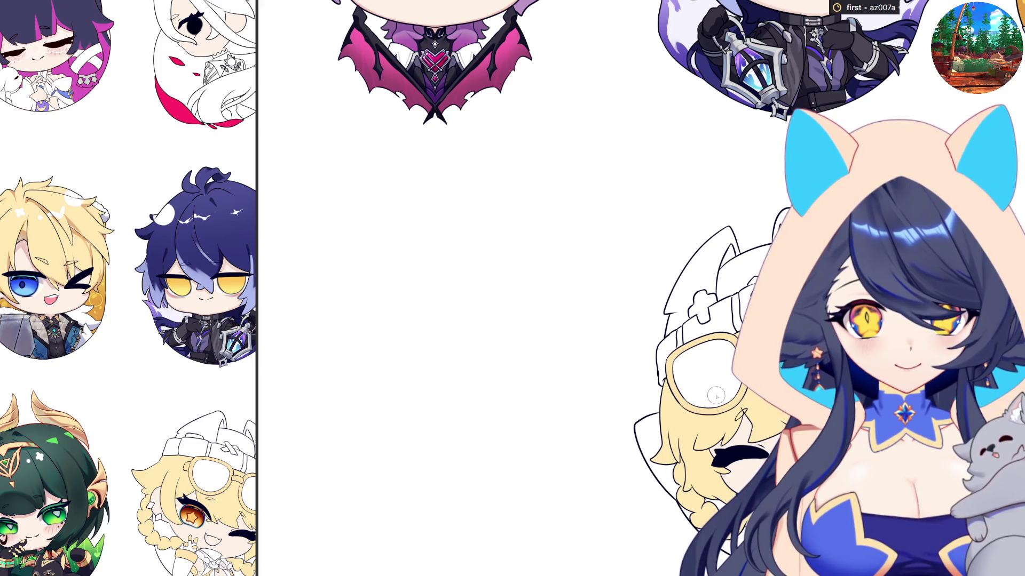
{"action": "scroll", "coordinate": [715, 396], "scroll_direction": "down", "scroll_amount": 2}
{"action": "scroll", "coordinate": [715, 396], "scroll_direction": "up", "scroll_amount": 5}
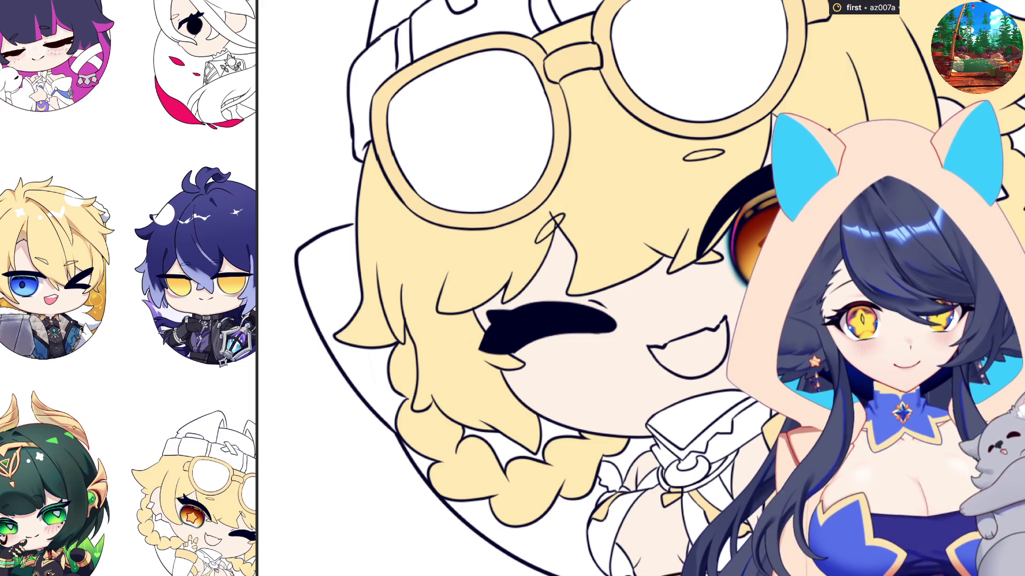
{"action": "scroll", "coordinate": [723, 216], "scroll_direction": "up", "scroll_amount": 3}
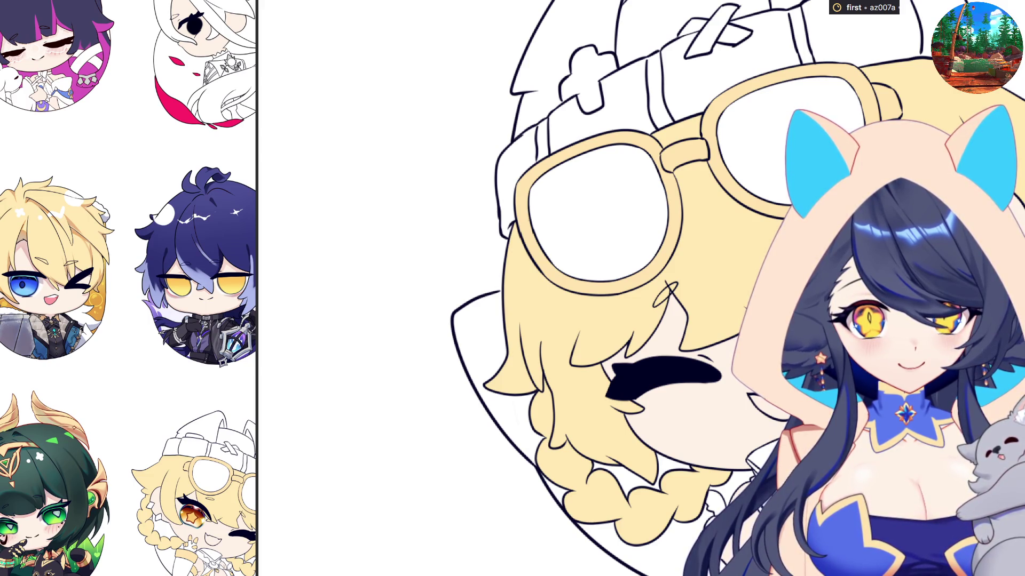
{"action": "scroll", "coordinate": [742, 394], "scroll_direction": "up", "scroll_amount": 3}
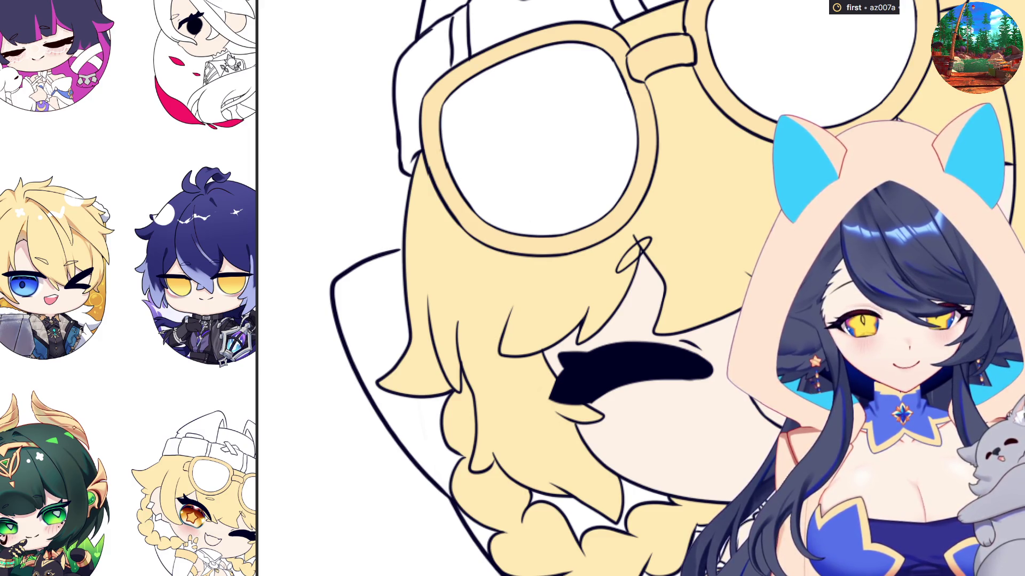
{"action": "mouse_move", "coordinate": [617, 415]}
{"action": "left_mouse_down"}
{"action": "mouse_move", "coordinate": [694, 394]}
{"action": "mouse_move", "coordinate": [630, 398]}
{"action": "mouse_move", "coordinate": [598, 427]}
{"action": "mouse_move", "coordinate": [677, 400]}
{"action": "mouse_move", "coordinate": [668, 424]}
{"action": "mouse_move", "coordinate": [613, 427]}
{"action": "mouse_move", "coordinate": [641, 406]}
{"action": "mouse_move", "coordinate": [597, 443]}
{"action": "mouse_move", "coordinate": [690, 407]}
{"action": "mouse_move", "coordinate": [657, 429]}
{"action": "mouse_move", "coordinate": [650, 455]}
{"action": "left_mouse_up"}
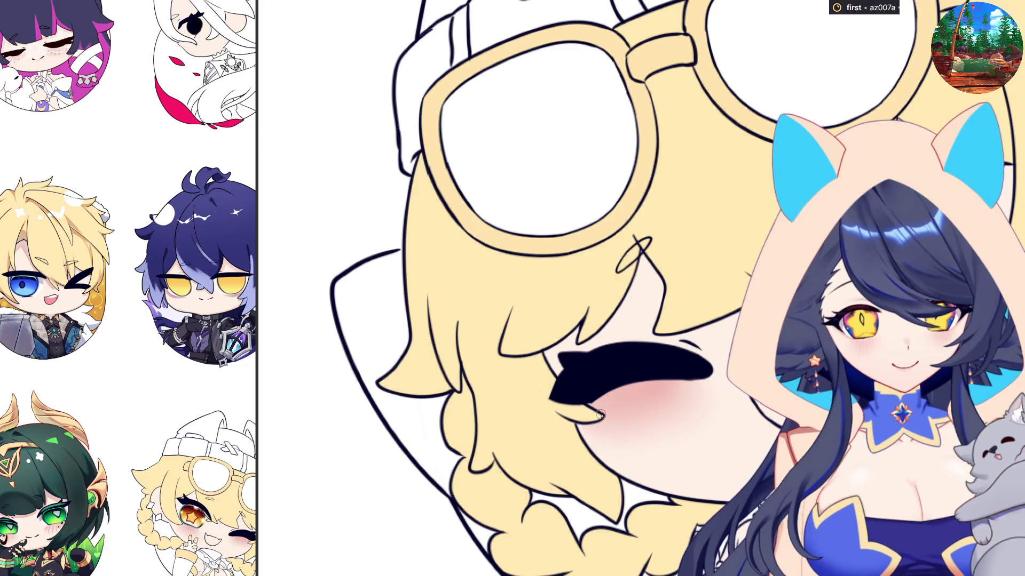
Draw three short diagonal reddish hatch lines across the pink blush under the winking eye.
{"action": "mouse_move", "coordinate": [602, 410]}
{"action": "left_mouse_down"}
{"action": "mouse_move", "coordinate": [597, 430]}
{"action": "mouse_move", "coordinate": [611, 437]}
{"action": "left_mouse_up"}
{"action": "mouse_move", "coordinate": [632, 395]}
{"action": "left_mouse_down"}
{"action": "mouse_move", "coordinate": [630, 441]}
{"action": "mouse_move", "coordinate": [645, 424]}
{"action": "left_mouse_up"}
{"action": "mouse_move", "coordinate": [664, 391]}
{"action": "left_mouse_down"}
{"action": "mouse_move", "coordinate": [661, 410]}
{"action": "mouse_move", "coordinate": [675, 398]}
{"action": "left_mouse_up"}
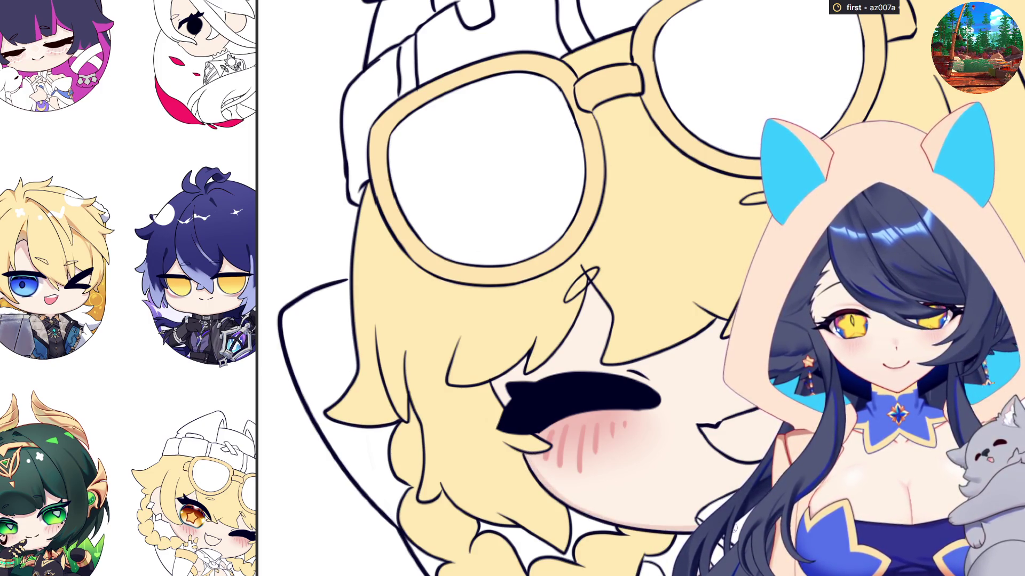
{"action": "scroll", "coordinate": [496, 288], "scroll_direction": "up", "scroll_amount": 1}
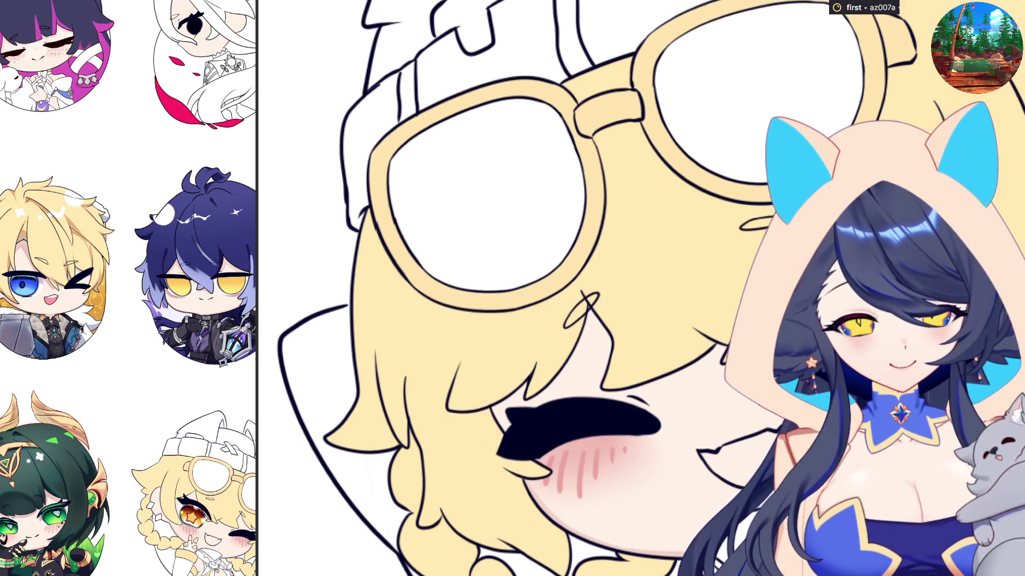
{"action": "scroll", "coordinate": [496, 288], "scroll_direction": "down", "scroll_amount": 5}
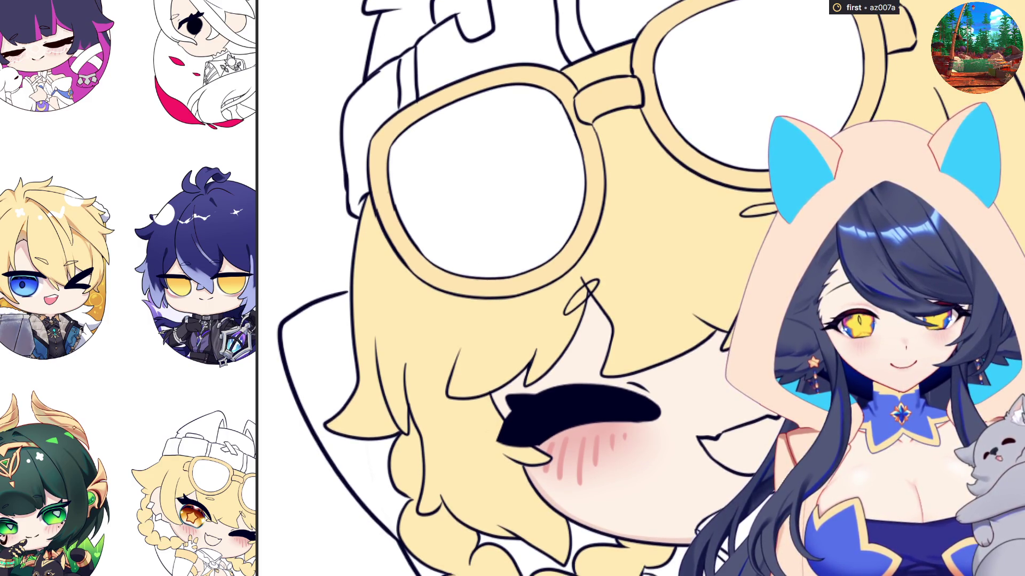
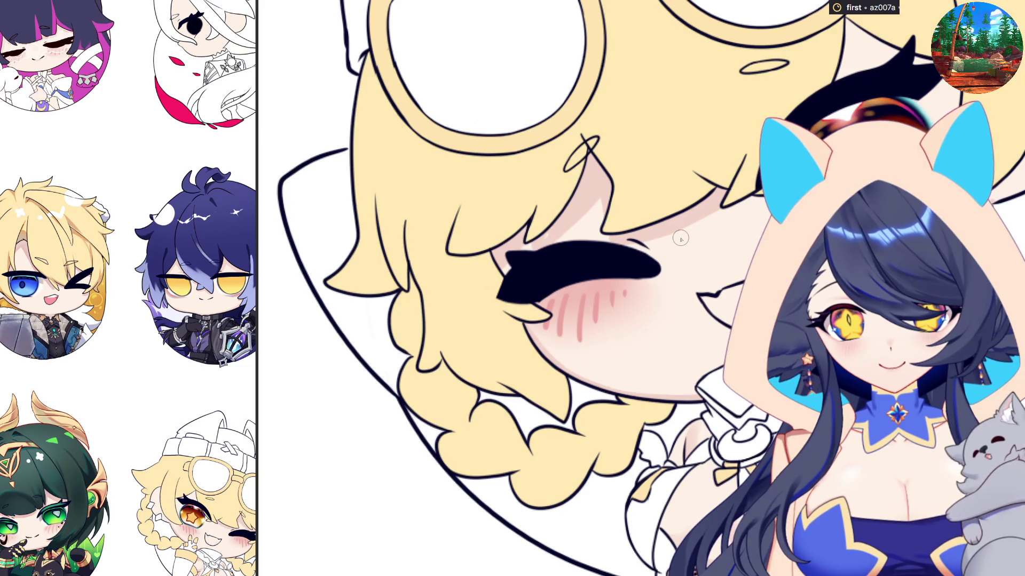
Bucket-fill the chibi's open mouth, then change its fill from purple to pink.
{"action": "scroll", "coordinate": [822, 107], "scroll_direction": "down", "scroll_amount": 3}
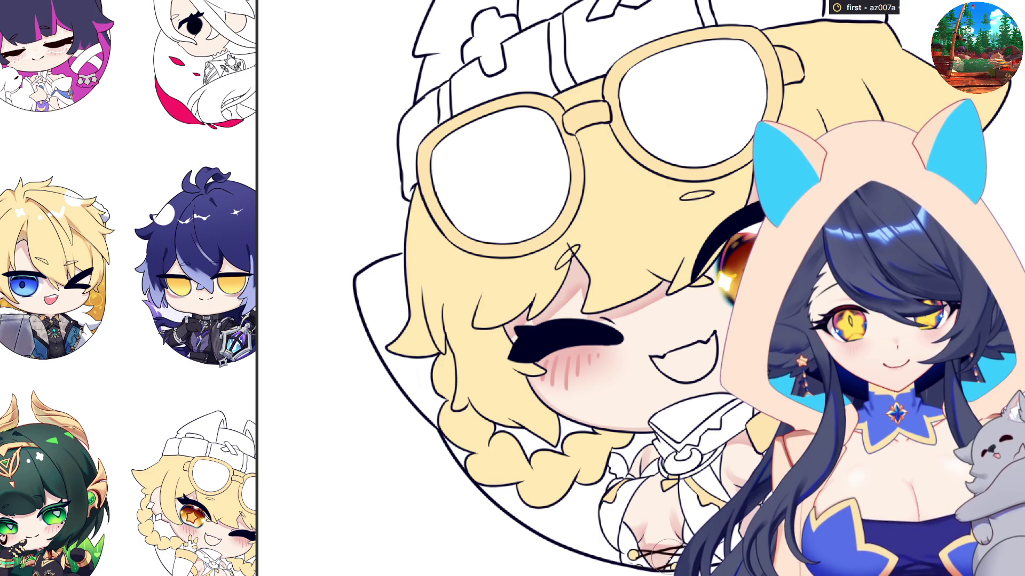
{"action": "scroll", "coordinate": [640, 320], "scroll_direction": "down", "scroll_amount": 5}
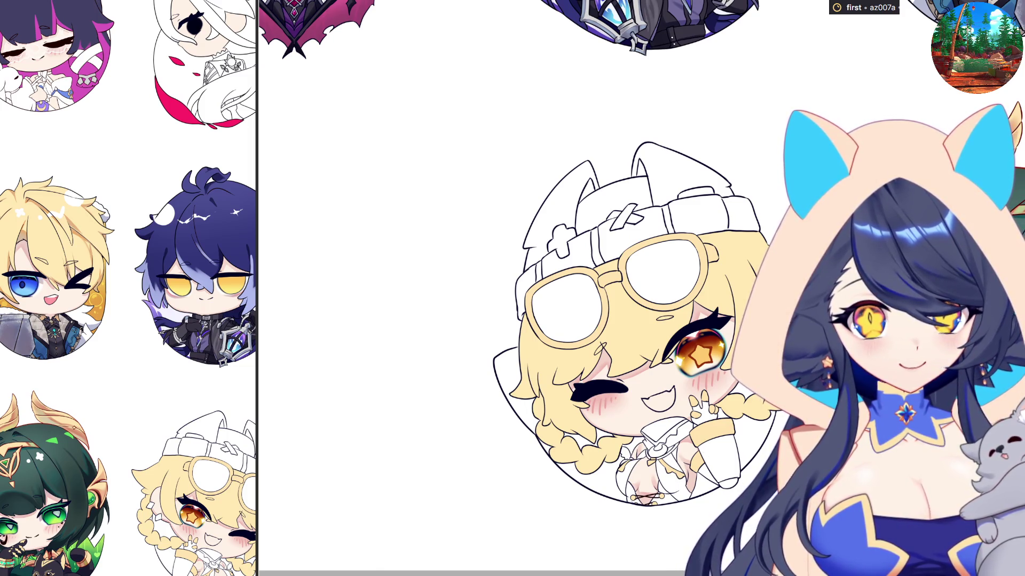
{"action": "scroll", "coordinate": [686, 392], "scroll_direction": "up", "scroll_amount": 3}
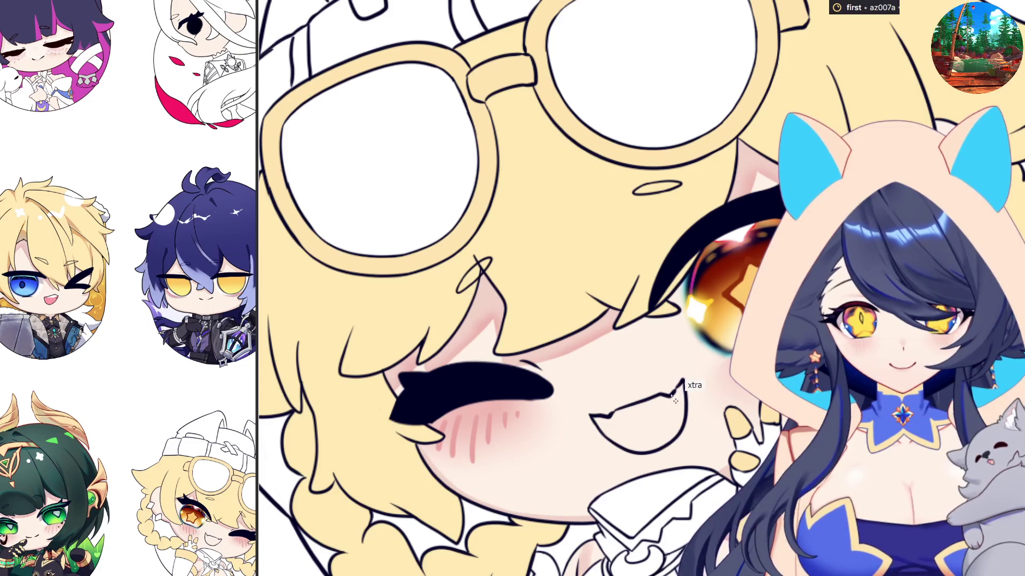
{"action": "left_click", "coordinate": [684, 388]}
{"action": "scroll", "coordinate": [683, 390], "scroll_direction": "up", "scroll_amount": 2}
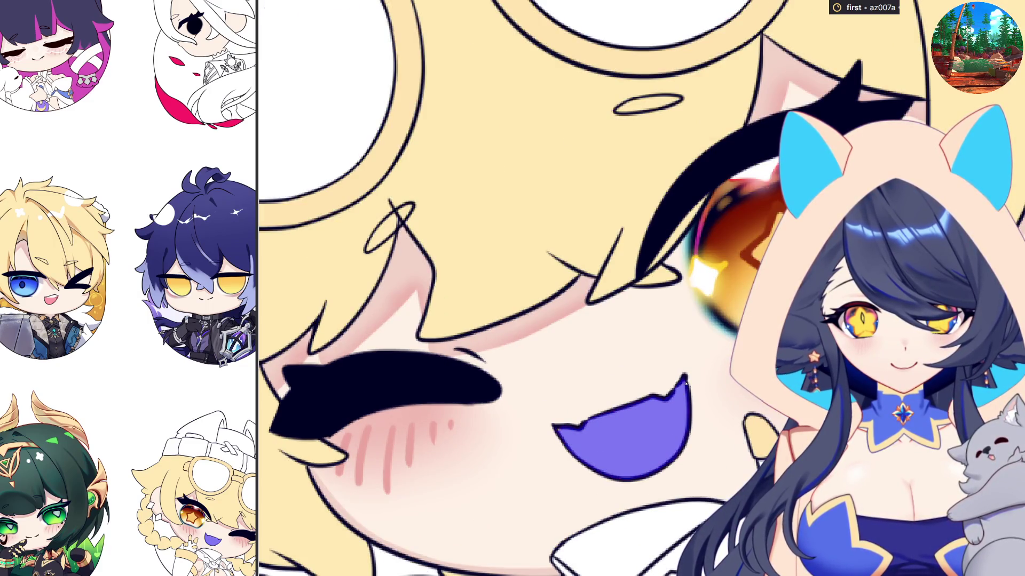
{"action": "scroll", "coordinate": [713, 374], "scroll_direction": "down", "scroll_amount": 6}
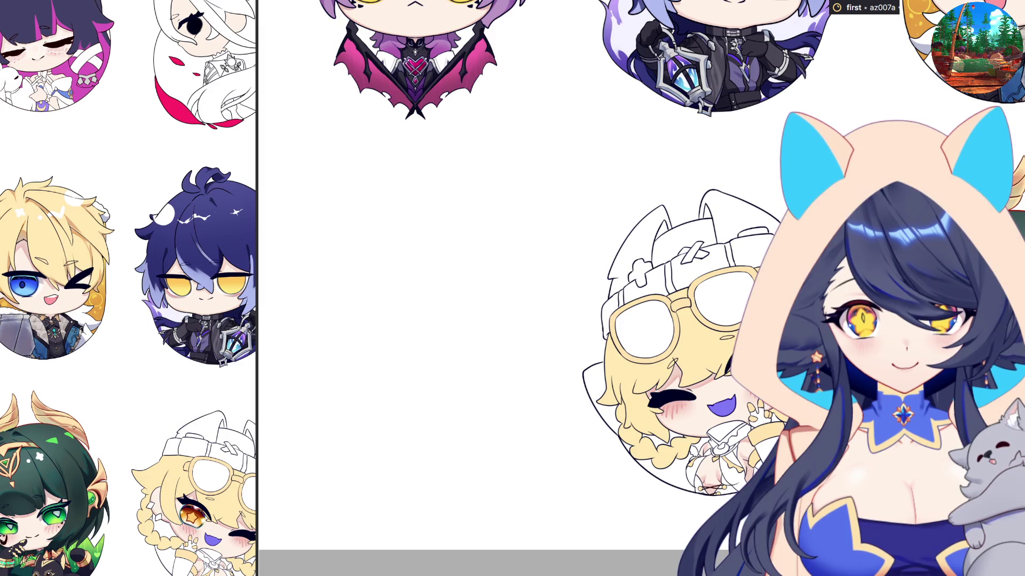
{"action": "scroll", "coordinate": [693, 374], "scroll_direction": "up", "scroll_amount": 2}
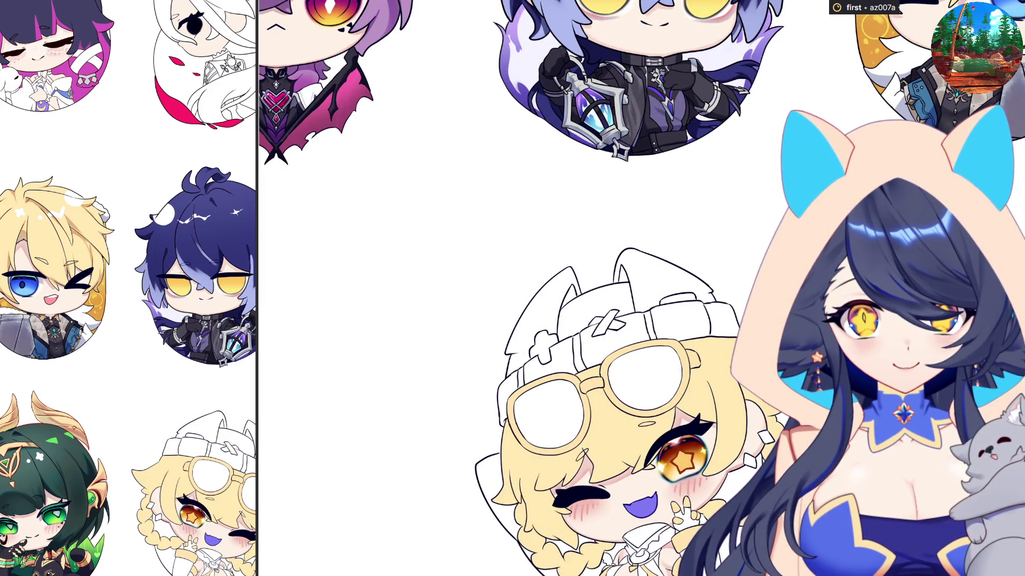
{"action": "scroll", "coordinate": [661, 513], "scroll_direction": "up", "scroll_amount": 5}
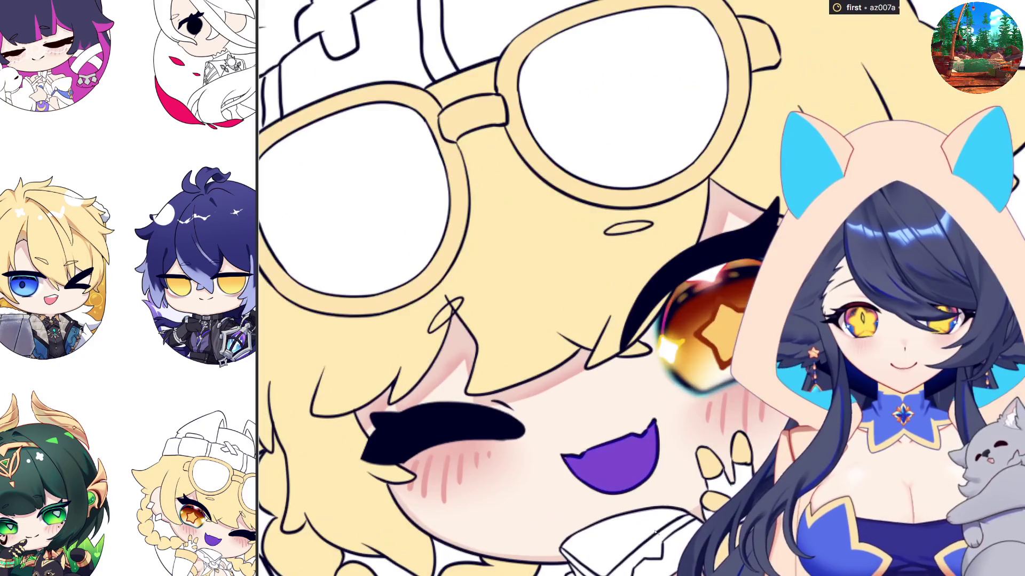
{"action": "left_click", "coordinate": [608, 459]}
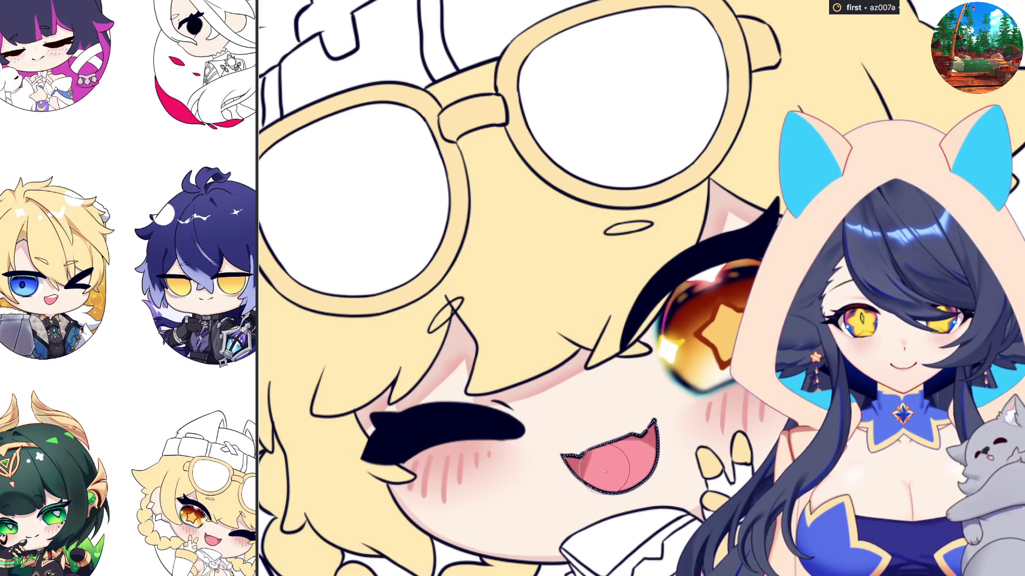
{"action": "scroll", "coordinate": [637, 465], "scroll_direction": "down", "scroll_amount": 4}
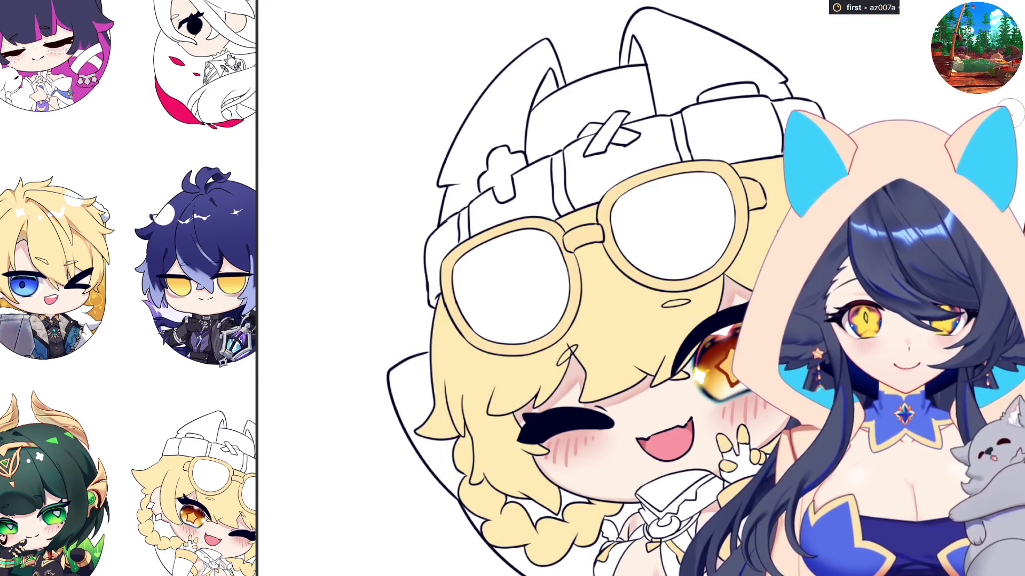
{"action": "scroll", "coordinate": [717, 395], "scroll_direction": "up", "scroll_amount": 4}
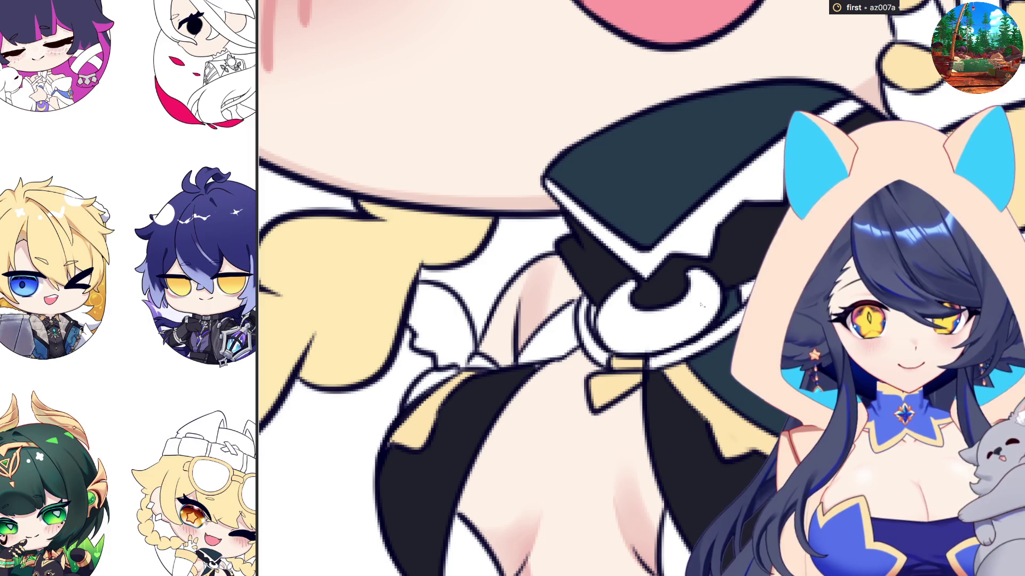
Fill the band under the collar flap, including its small left tip, with gold.
{"action": "left_click", "coordinate": [667, 240]}
{"action": "left_click", "coordinate": [552, 188]}
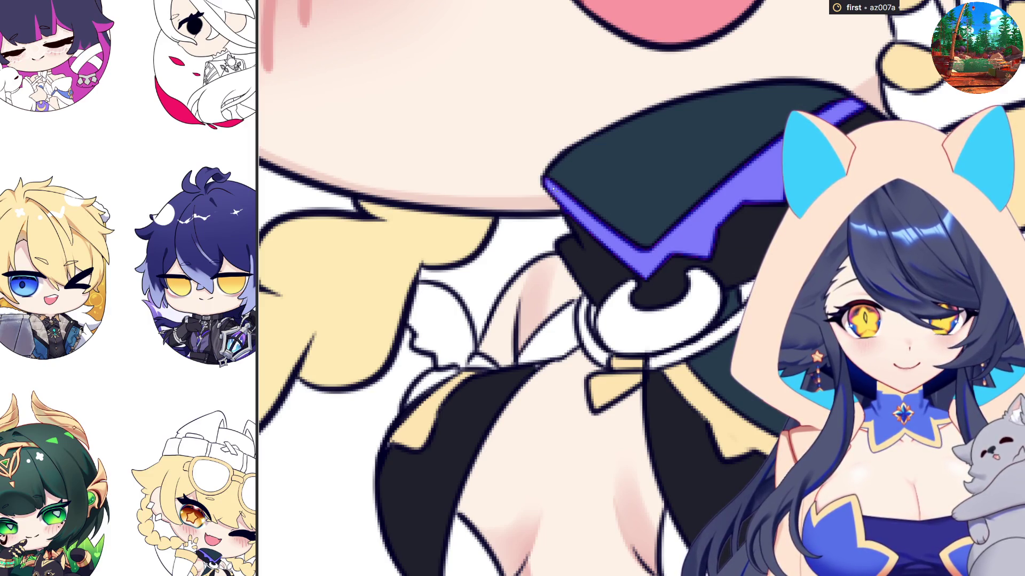
{"action": "scroll", "coordinate": [669, 362], "scroll_direction": "down", "scroll_amount": 1}
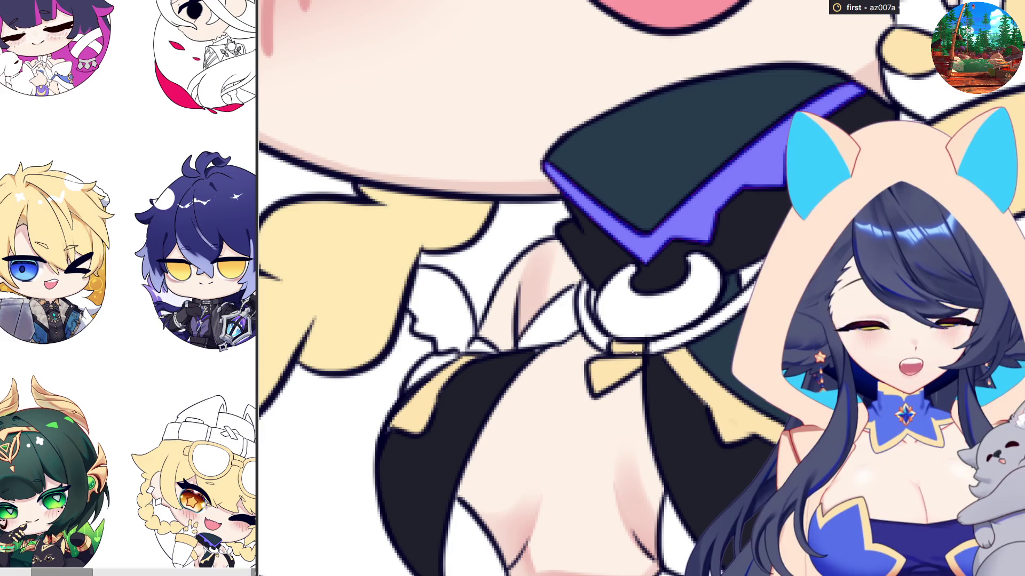
{"action": "scroll", "coordinate": [629, 352], "scroll_direction": "down", "scroll_amount": 2}
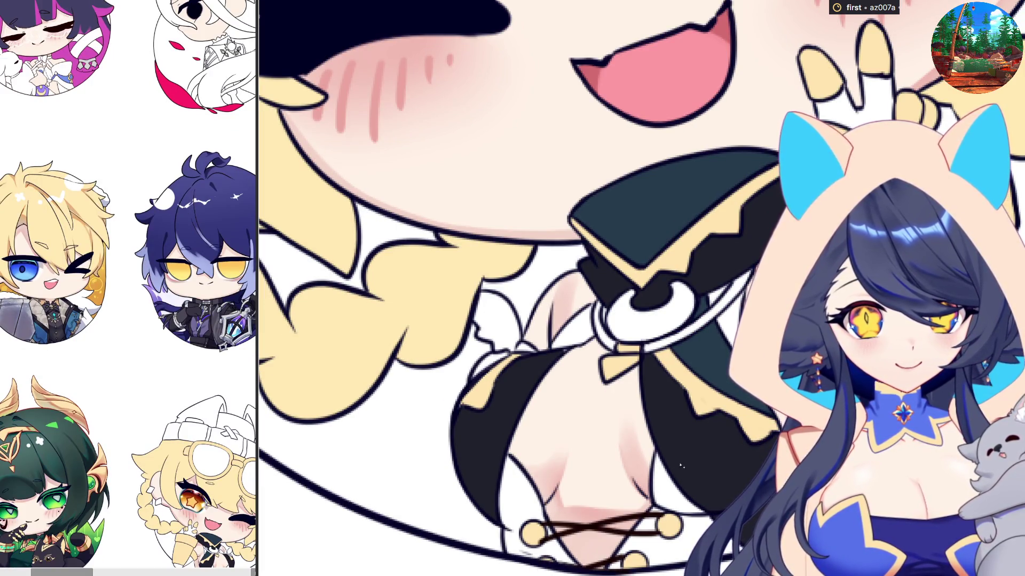
Fill the lower and left dress areas and the gap beside the moon clasp with purple.
{"action": "mouse_move", "coordinate": [682, 466]}
{"action": "left_mouse_down"}
{"action": "mouse_move", "coordinate": [622, 566]}
{"action": "mouse_move", "coordinate": [676, 499]}
{"action": "left_mouse_up"}
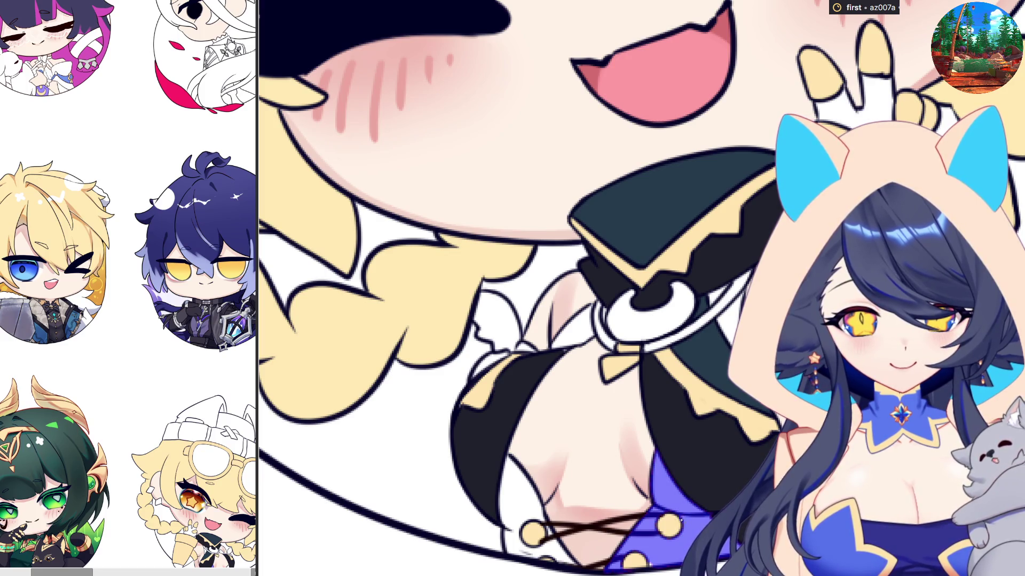
{"action": "left_click_drag", "start_coordinate": [521, 553], "coordinate": [524, 555]}
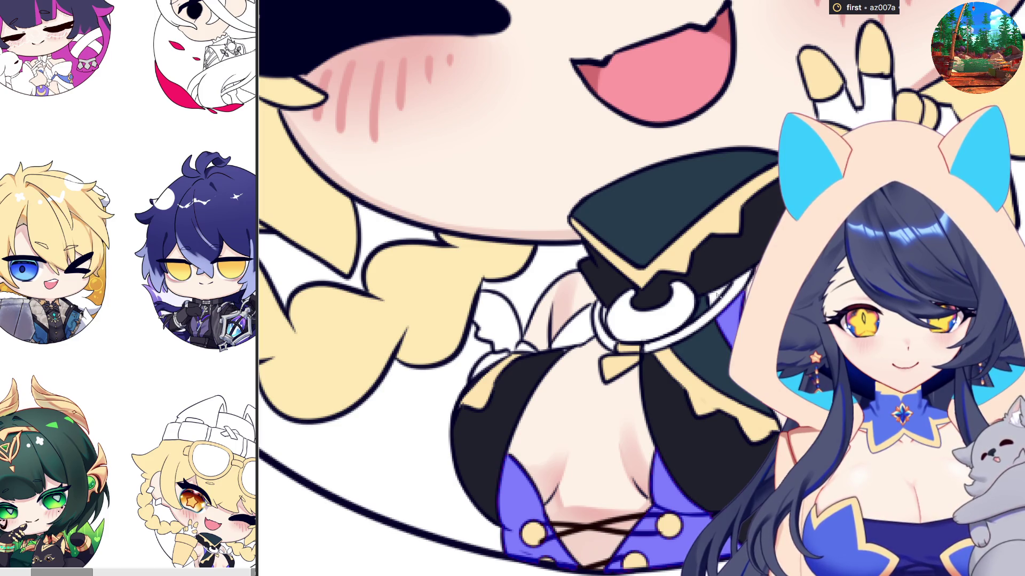
{"action": "left_click", "coordinate": [587, 333]}
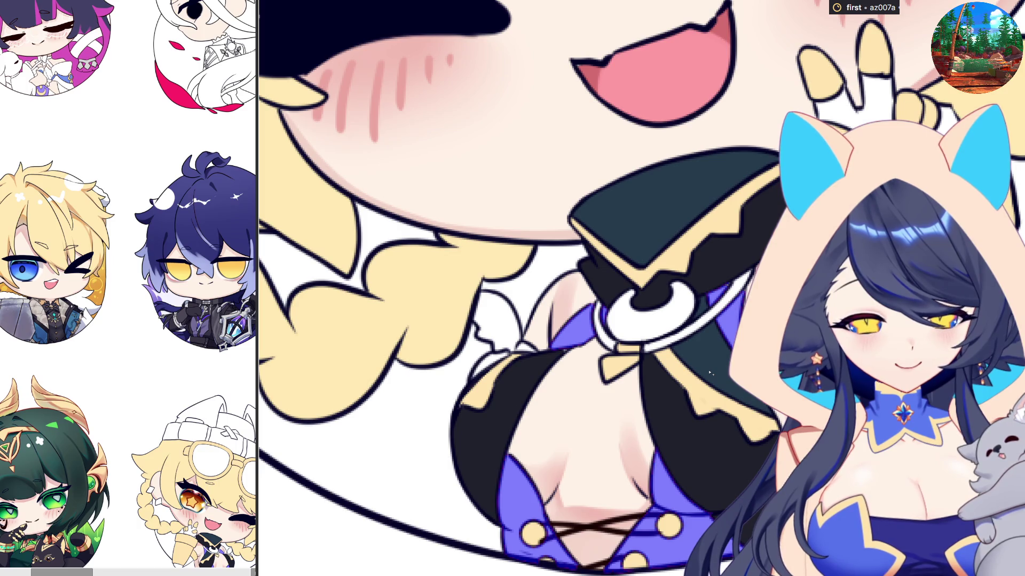
{"action": "scroll", "coordinate": [758, 450], "scroll_direction": "down", "scroll_amount": 3}
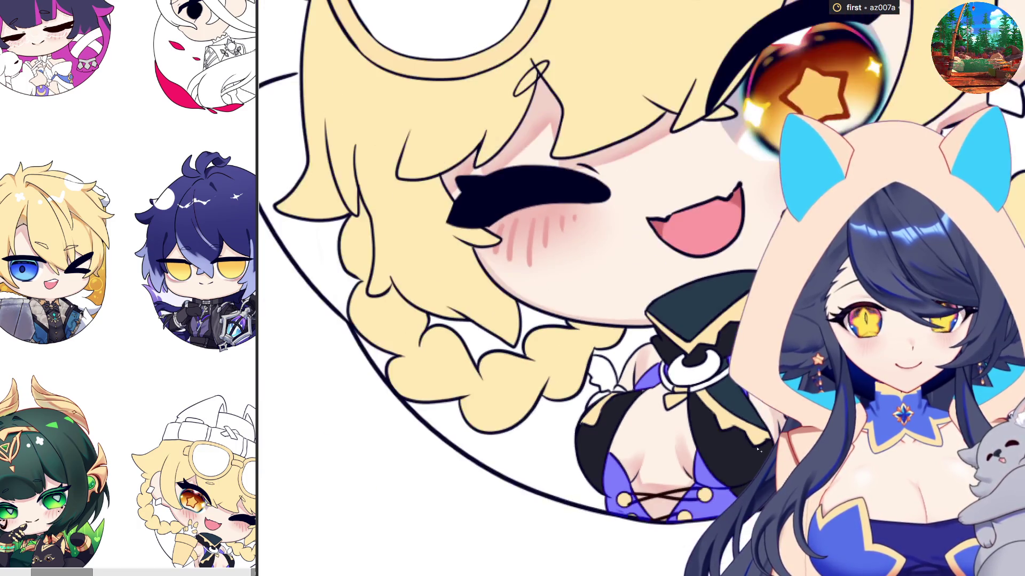
Bucket-fill the round brooch circle on the collar with blue.
{"action": "scroll", "coordinate": [758, 450], "scroll_direction": "down", "scroll_amount": 5}
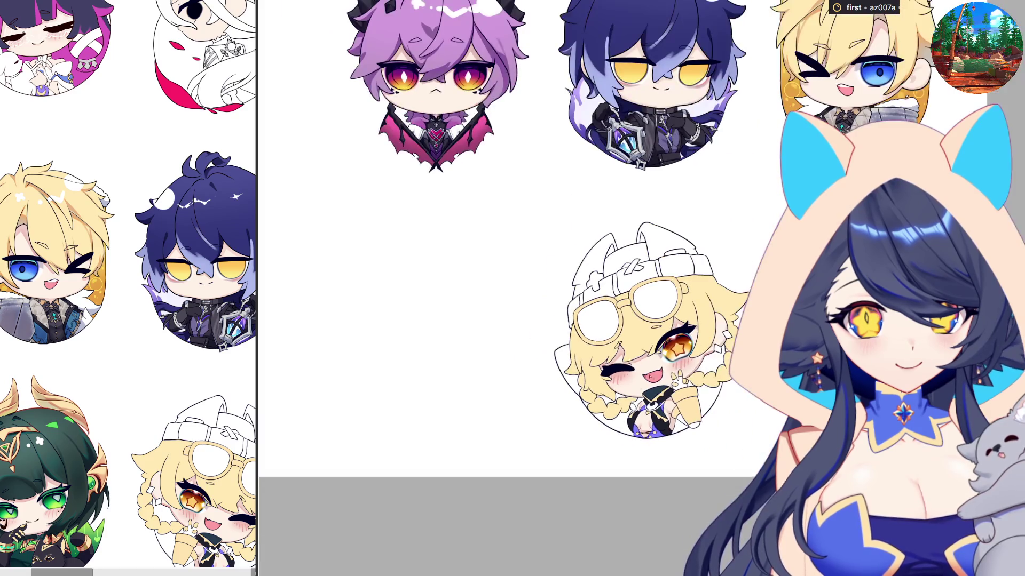
{"action": "scroll", "coordinate": [694, 214], "scroll_direction": "up", "scroll_amount": 2}
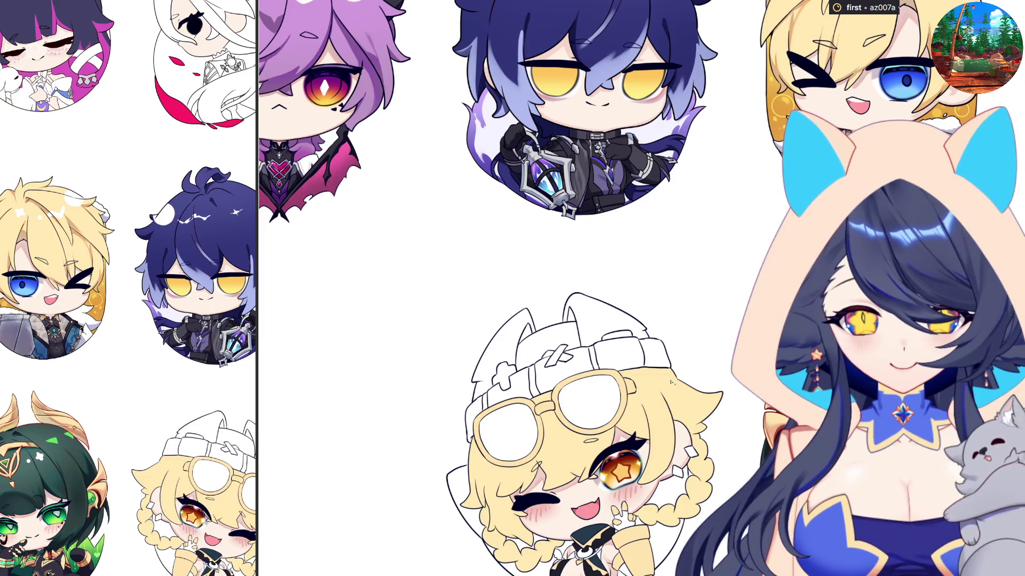
{"action": "scroll", "coordinate": [637, 551], "scroll_direction": "up", "scroll_amount": 3}
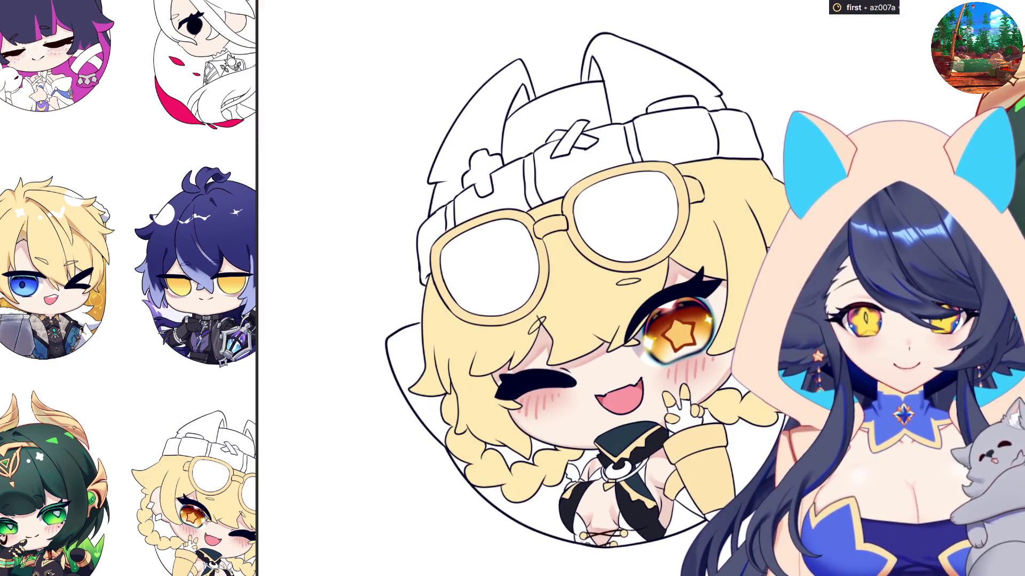
{"action": "scroll", "coordinate": [722, 431], "scroll_direction": "up", "scroll_amount": 3}
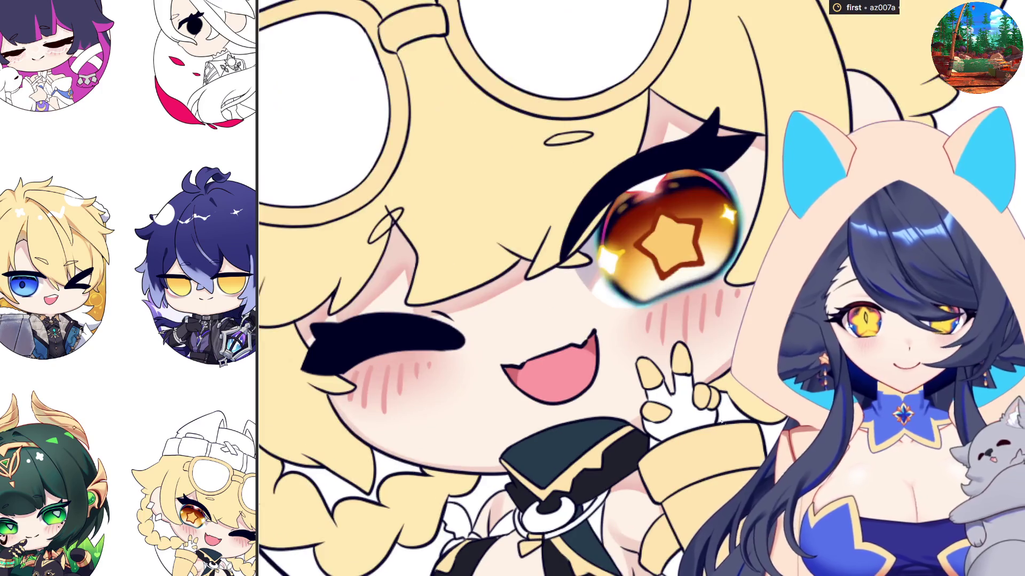
{"action": "left_click", "coordinate": [550, 503]}
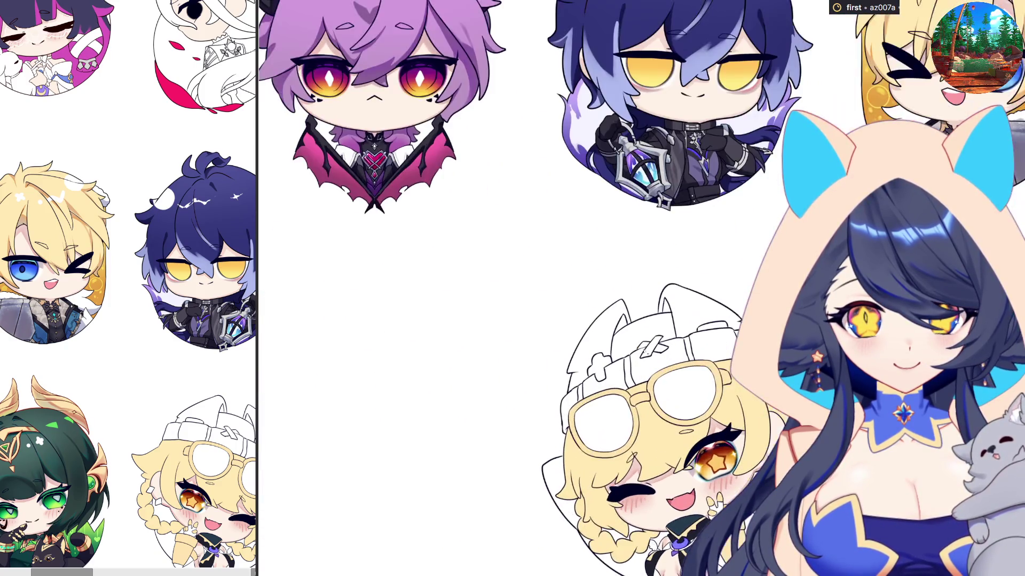
{"action": "scroll", "coordinate": [646, 181], "scroll_direction": "up", "scroll_amount": 5}
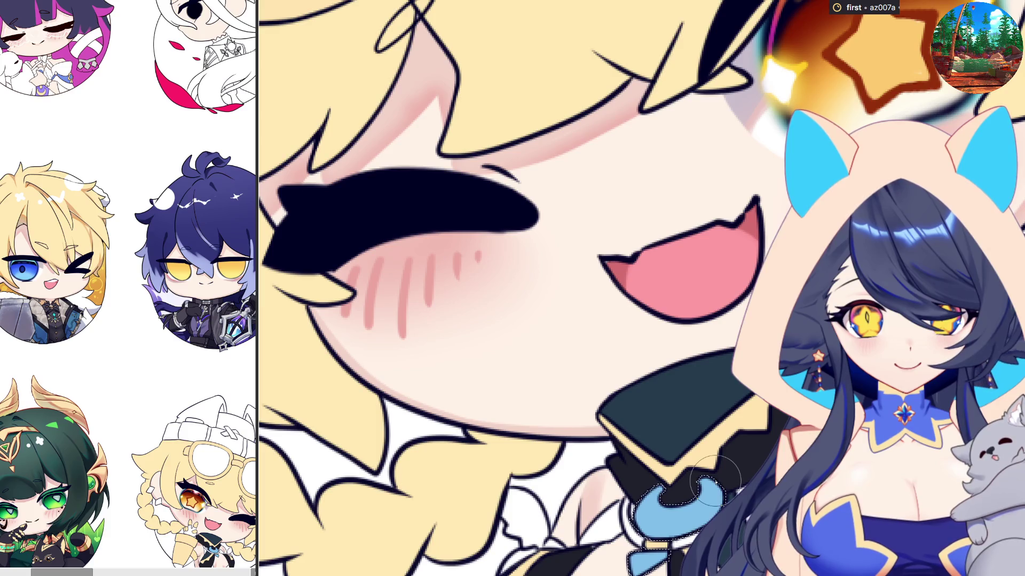
Recolour the clasp gold, clear the selection, and brush light blue over the crescent.
{"action": "key", "text": "alt+BackSpace"}
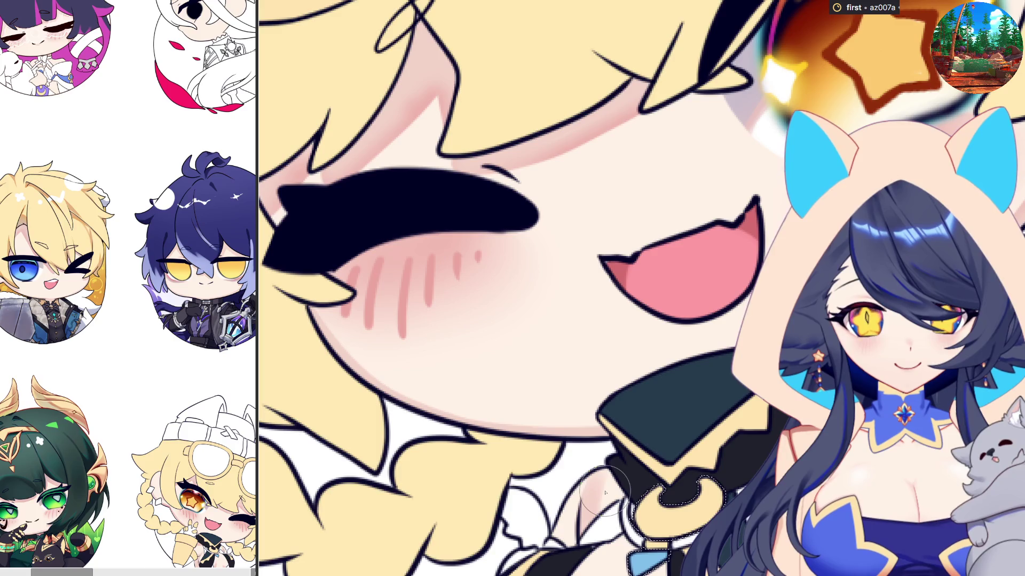
{"action": "key", "text": "ctrl+d"}
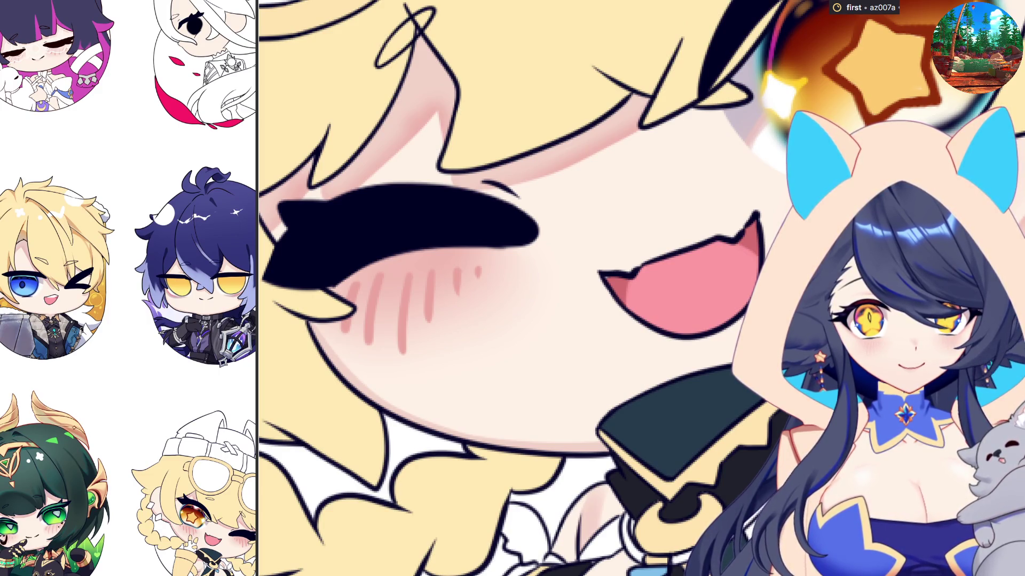
{"action": "scroll", "coordinate": [674, 559], "scroll_direction": "up", "scroll_amount": 3}
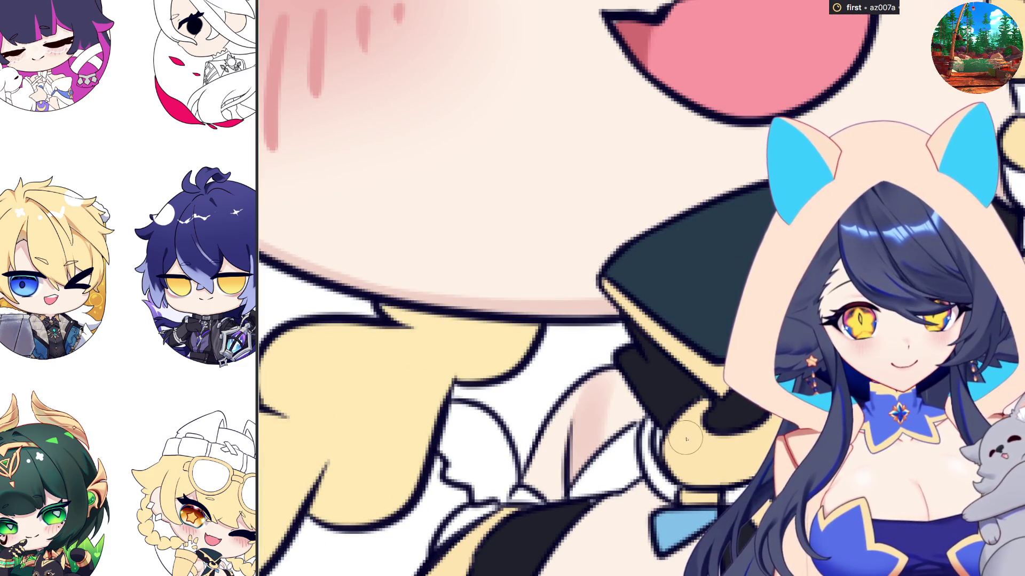
{"action": "mouse_move", "coordinate": [689, 423]}
{"action": "left_mouse_down"}
{"action": "mouse_move", "coordinate": [696, 457]}
{"action": "mouse_move", "coordinate": [760, 451]}
{"action": "mouse_move", "coordinate": [723, 450]}
{"action": "mouse_move", "coordinate": [734, 443]}
{"action": "left_mouse_up"}
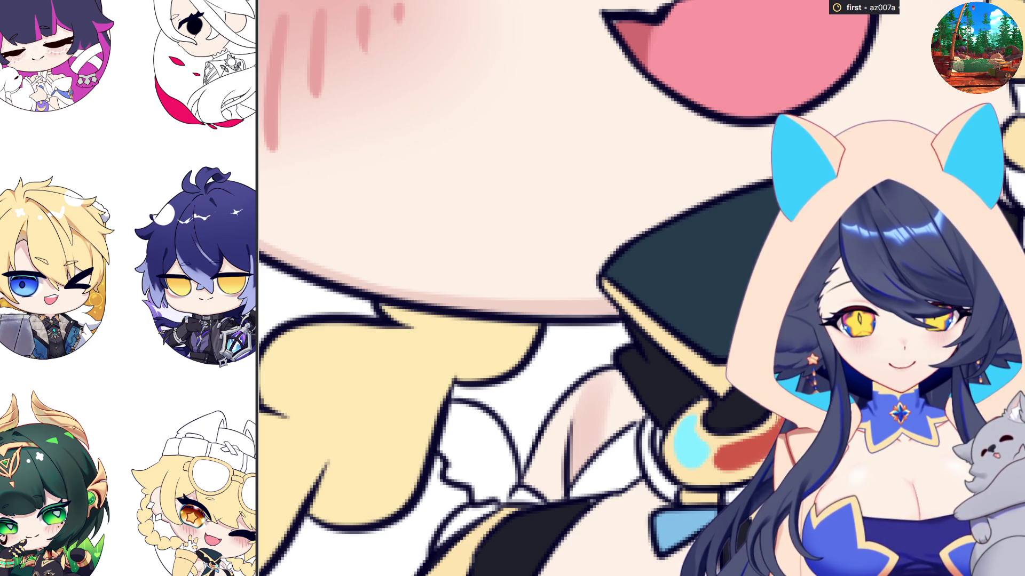
{"action": "mouse_move", "coordinate": [709, 457]}
{"action": "left_mouse_down"}
{"action": "mouse_move", "coordinate": [707, 449]}
{"action": "mouse_move", "coordinate": [697, 465]}
{"action": "mouse_move", "coordinate": [688, 456]}
{"action": "mouse_move", "coordinate": [723, 431]}
{"action": "left_mouse_up"}
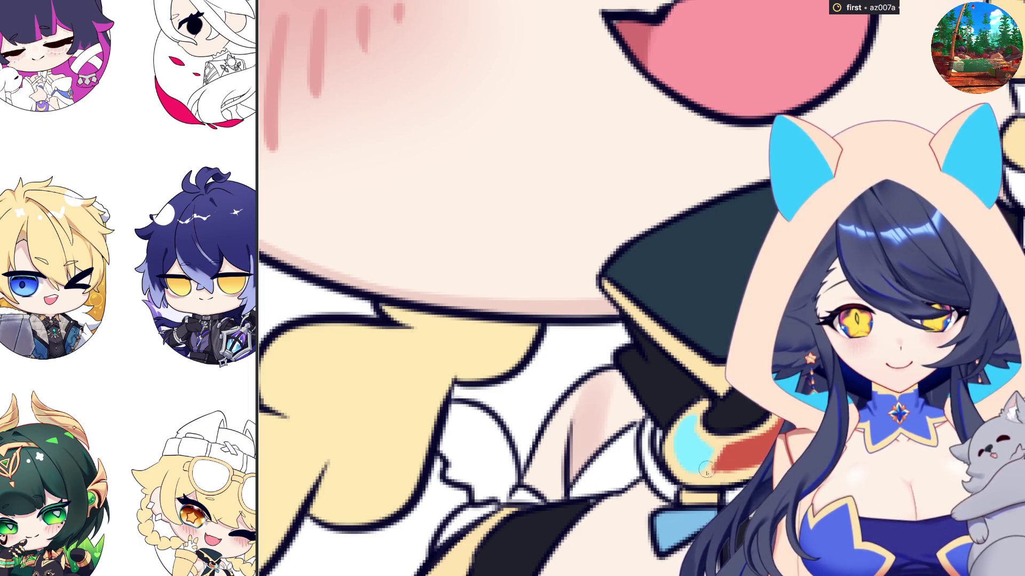
Undo a red test mark on the crescent, then paint a purple curve beside it.
{"action": "left_click_drag", "start_coordinate": [723, 441], "coordinate": [704, 447]}
{"action": "key", "text": "ctrl+z"}
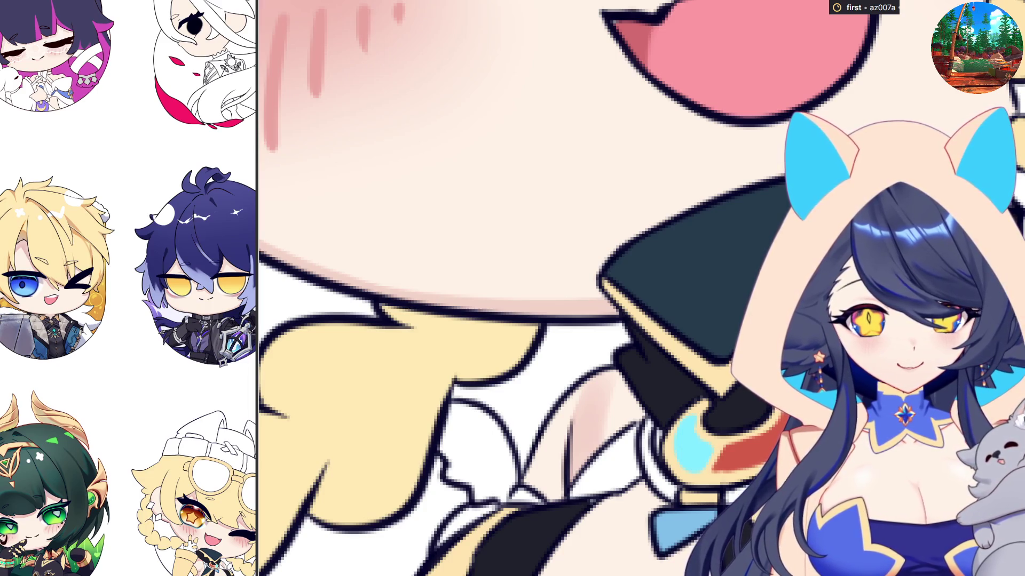
{"action": "scroll", "coordinate": [643, 438], "scroll_direction": "down", "scroll_amount": 2}
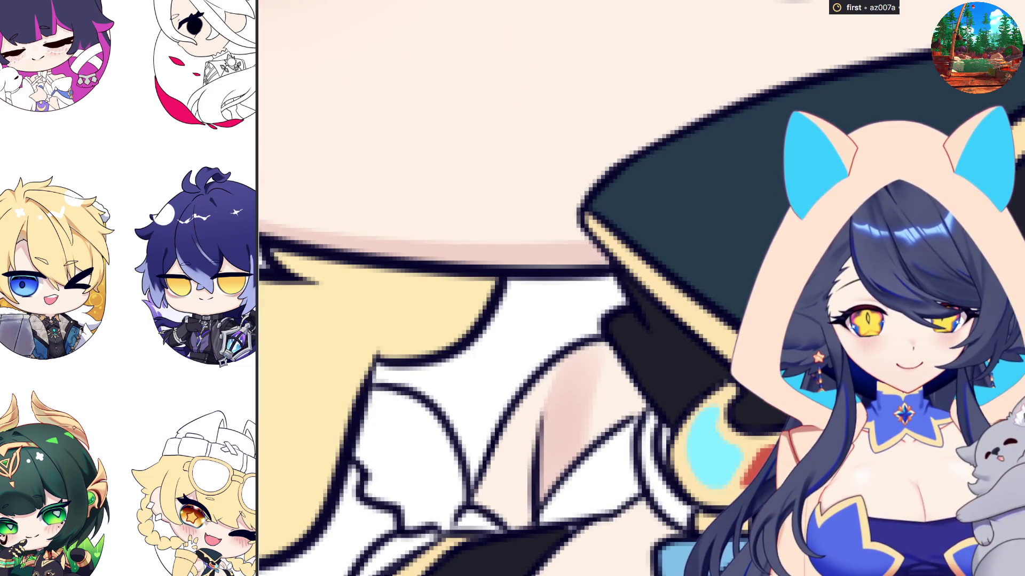
{"action": "left_click_drag", "start_coordinate": [645, 415], "coordinate": [683, 511]}
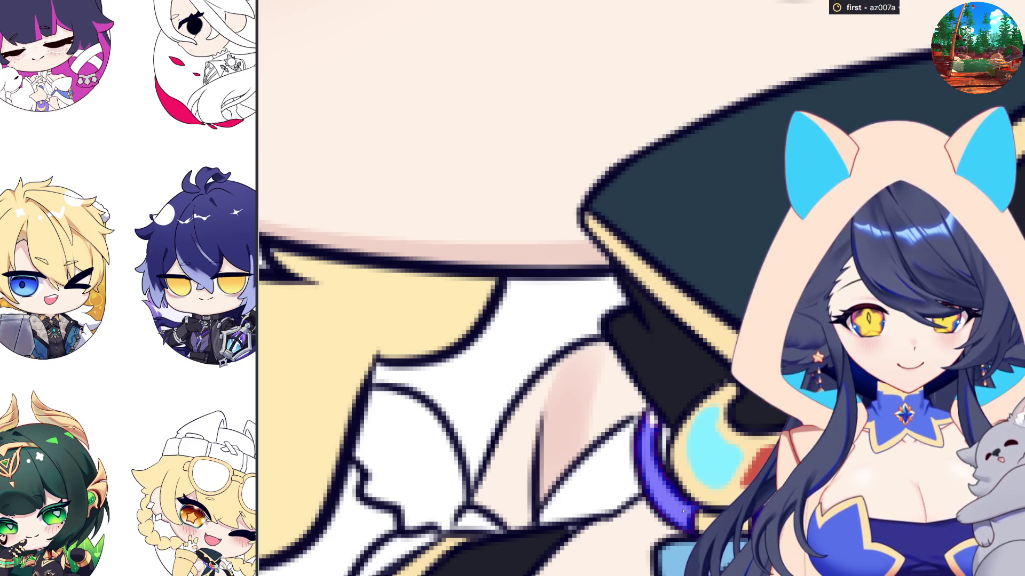
{"action": "scroll", "coordinate": [640, 422], "scroll_direction": "up", "scroll_amount": 3}
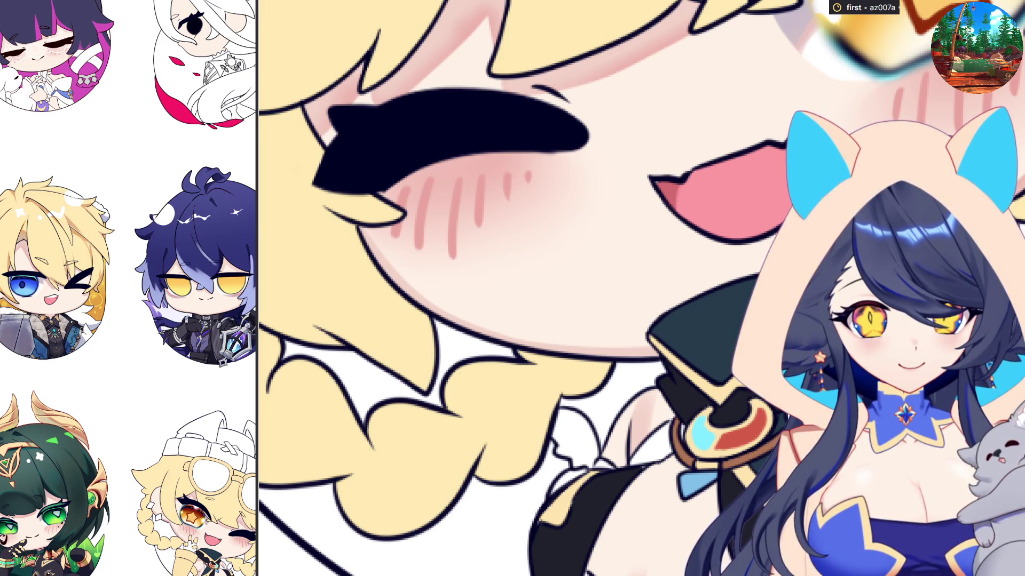
{"action": "scroll", "coordinate": [640, 288], "scroll_direction": "down", "scroll_amount": 2}
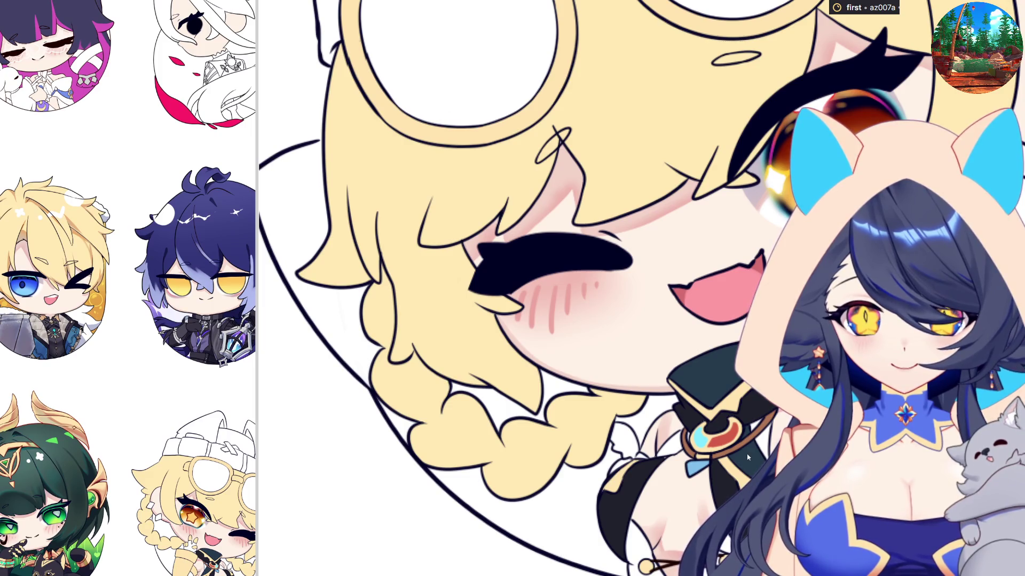
Mirror the canvas to check the drawing, then fill the hat's left ear with purple.
{"action": "scroll", "coordinate": [748, 457], "scroll_direction": "down", "scroll_amount": 5}
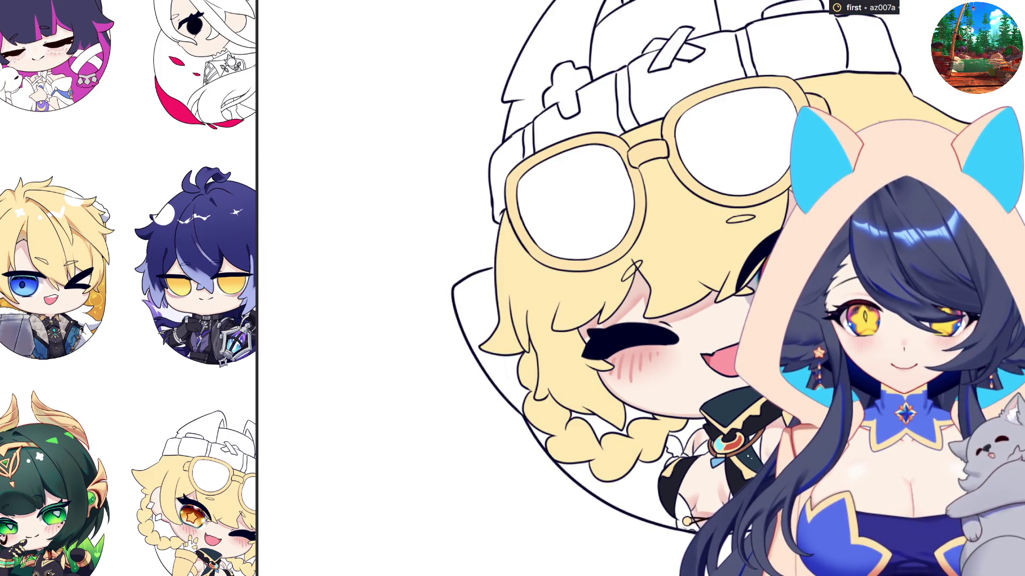
{"action": "key", "text": "h"}
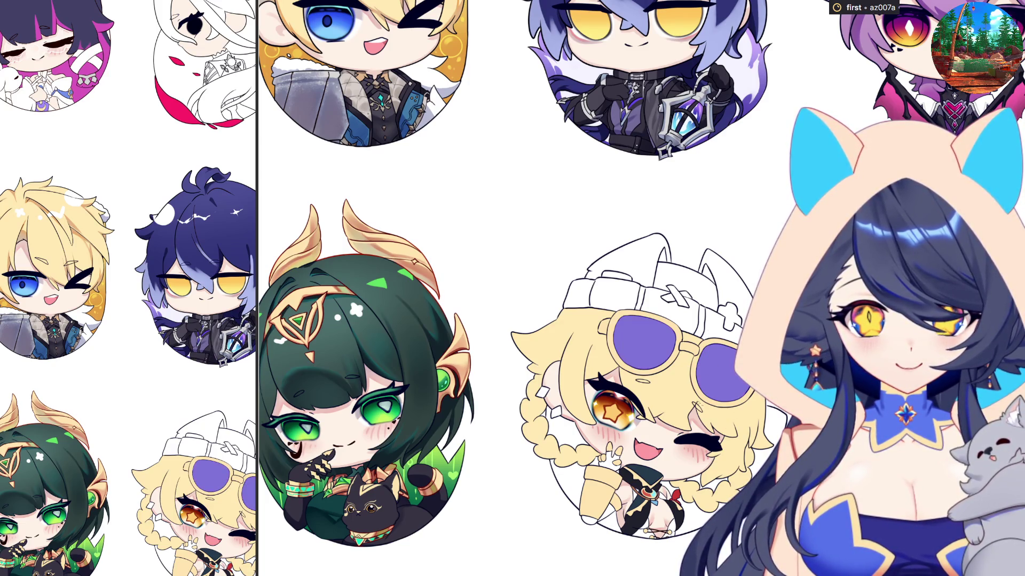
{"action": "scroll", "coordinate": [448, 288], "scroll_direction": "down", "scroll_amount": 1}
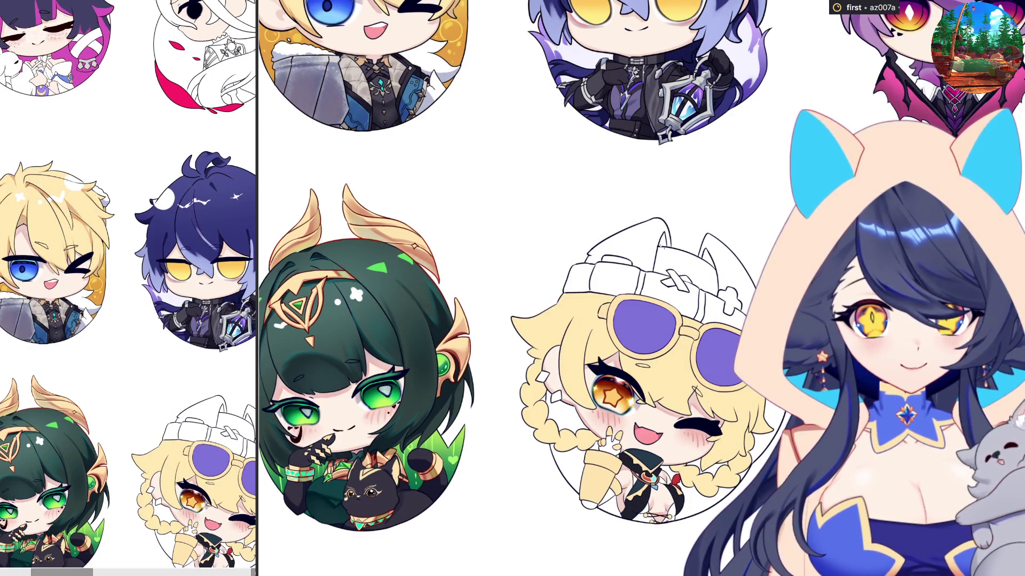
{"action": "left_click", "coordinate": [663, 241]}
{"action": "scroll", "coordinate": [704, 261], "scroll_direction": "up", "scroll_amount": 5}
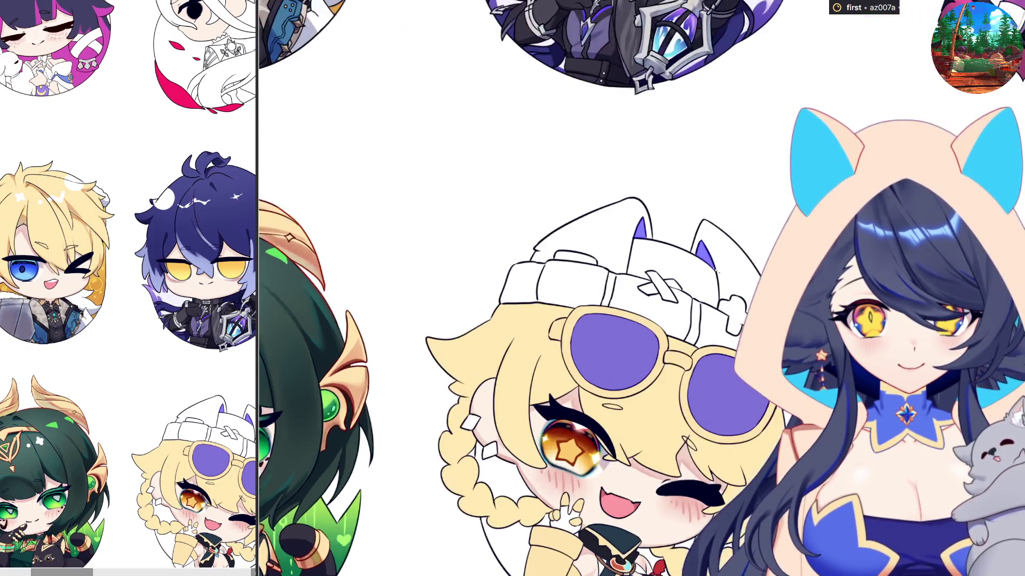
Zoom around the canvas to check the goggle lenses and hat ears now in pink.
{"action": "scroll", "coordinate": [795, 453], "scroll_direction": "down", "scroll_amount": 3}
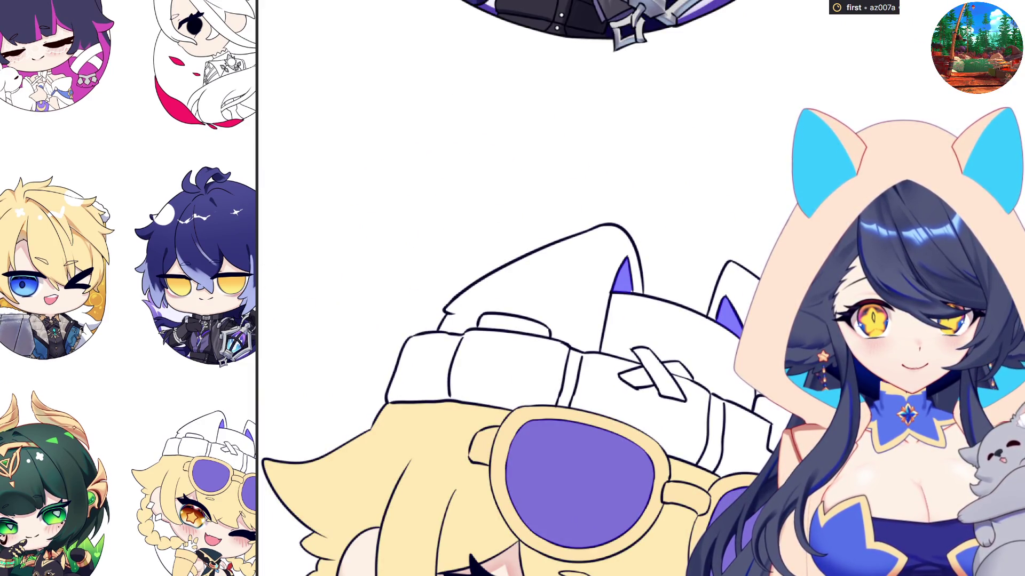
{"action": "scroll", "coordinate": [757, 297], "scroll_direction": "down", "scroll_amount": 2}
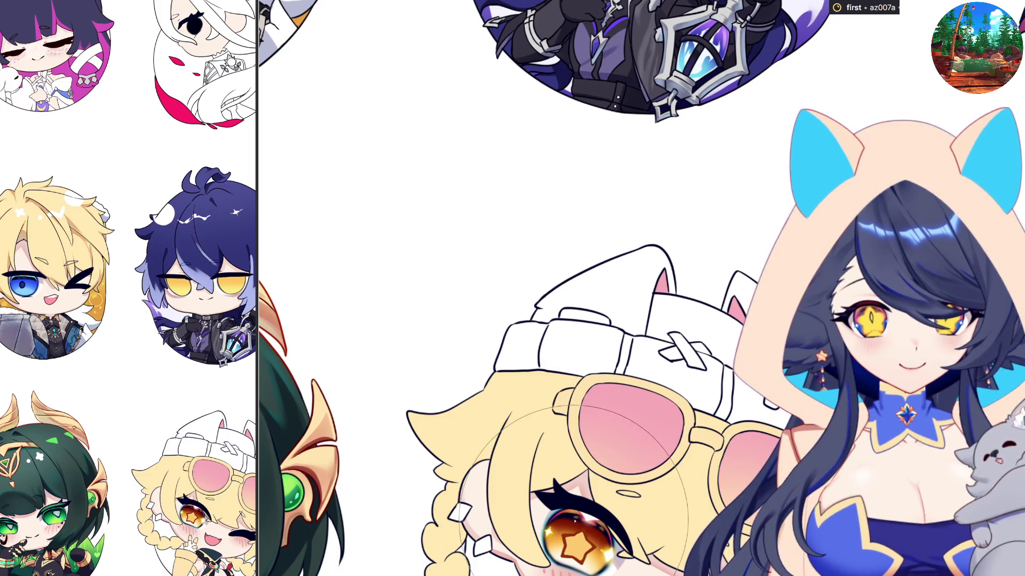
{"action": "scroll", "coordinate": [629, 439], "scroll_direction": "down", "scroll_amount": 2}
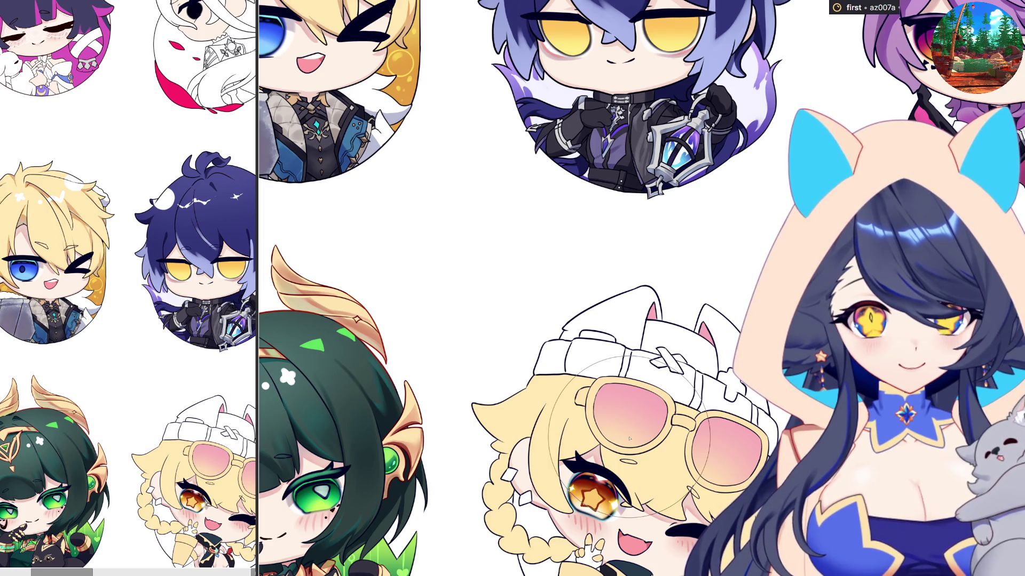
{"action": "scroll", "coordinate": [630, 438], "scroll_direction": "down", "scroll_amount": 2}
{"action": "scroll", "coordinate": [630, 438], "scroll_direction": "up", "scroll_amount": 3}
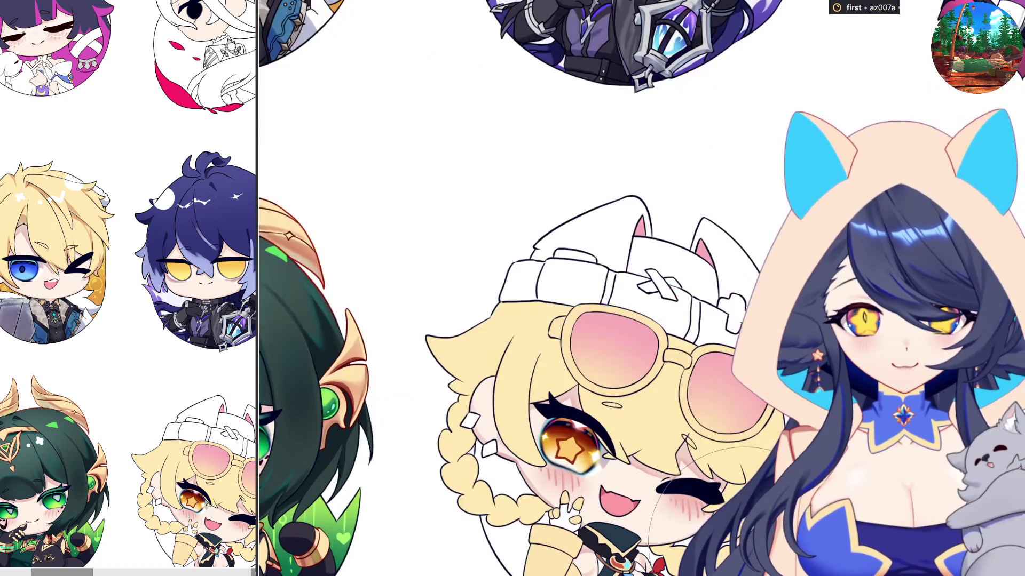
{"action": "scroll", "coordinate": [587, 453], "scroll_direction": "up", "scroll_amount": 3}
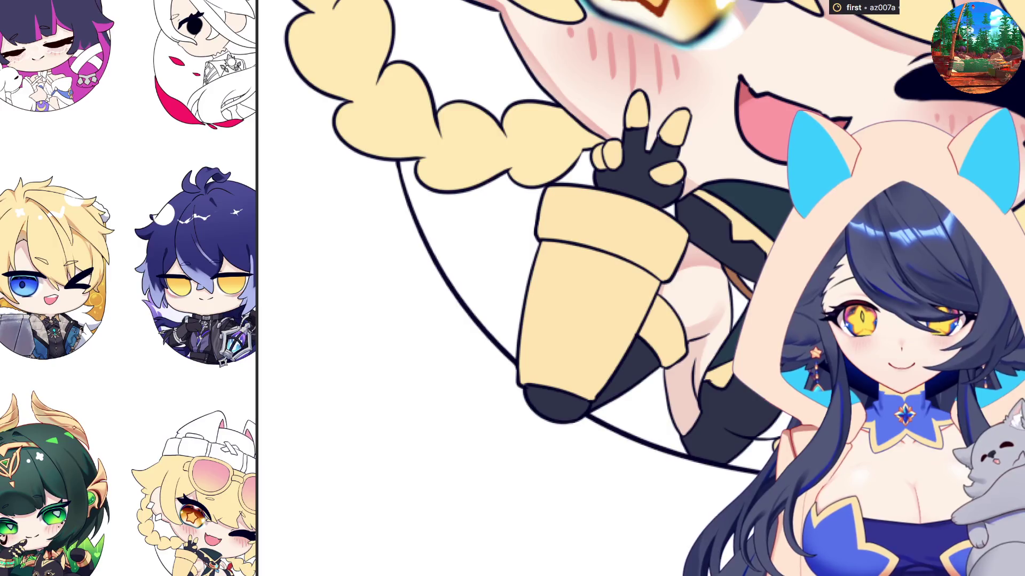
{"action": "scroll", "coordinate": [643, 295], "scroll_direction": "up", "scroll_amount": 5}
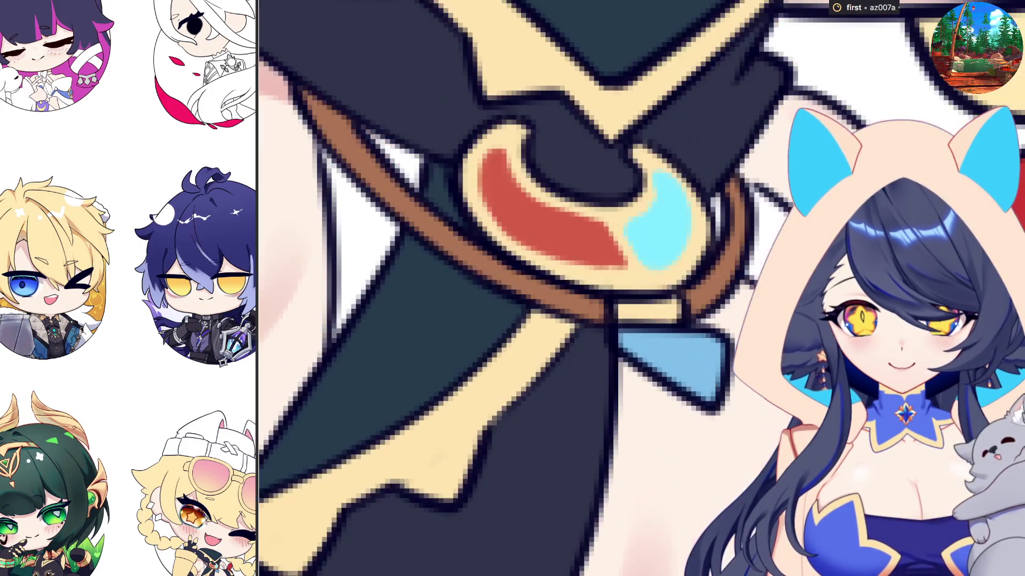
{"action": "scroll", "coordinate": [641, 288], "scroll_direction": "down", "scroll_amount": 5}
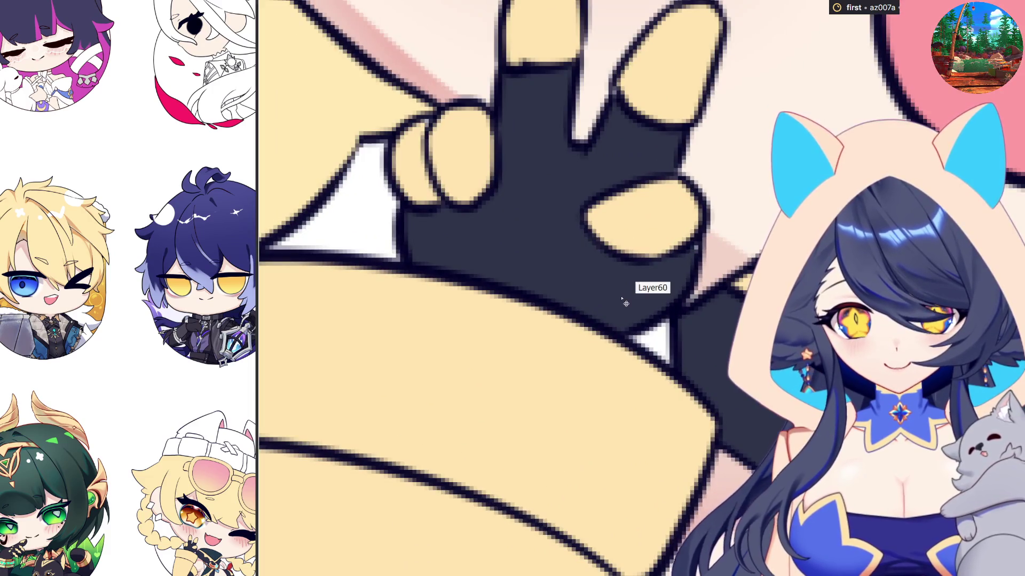
{"action": "scroll", "coordinate": [688, 248], "scroll_direction": "up", "scroll_amount": 2}
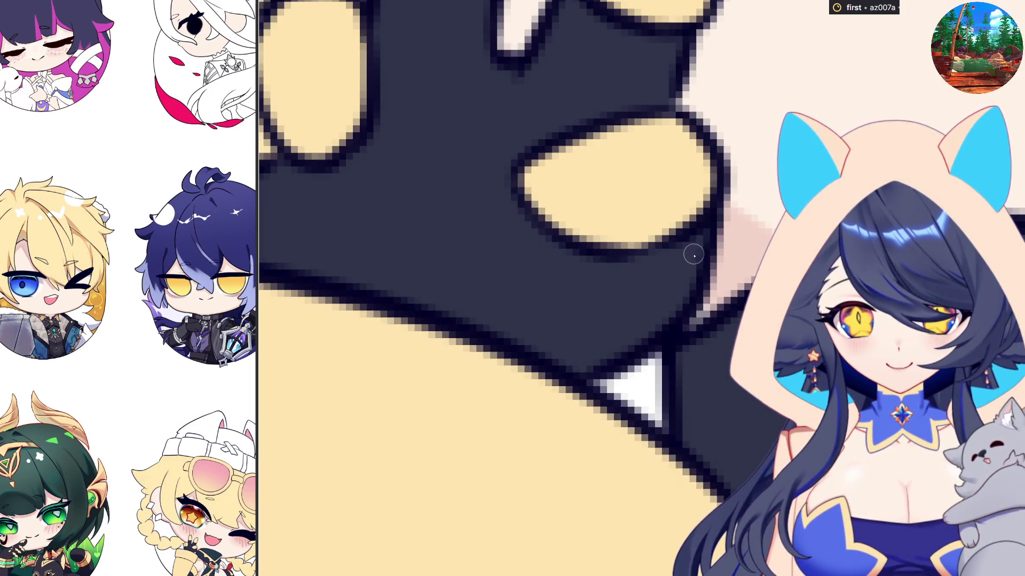
{"action": "scroll", "coordinate": [699, 266], "scroll_direction": "down", "scroll_amount": 5}
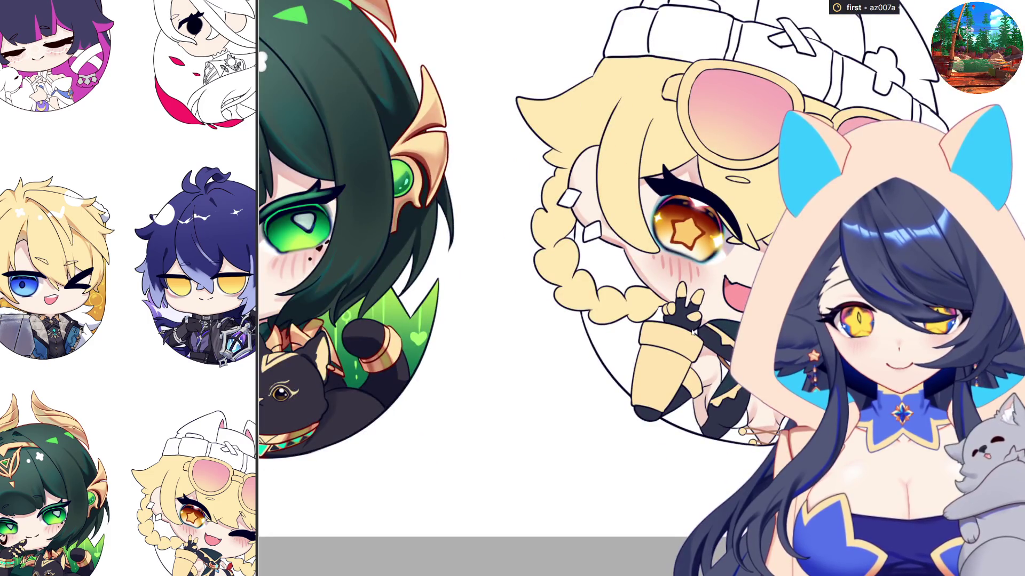
{"action": "scroll", "coordinate": [692, 332], "scroll_direction": "up", "scroll_amount": 4}
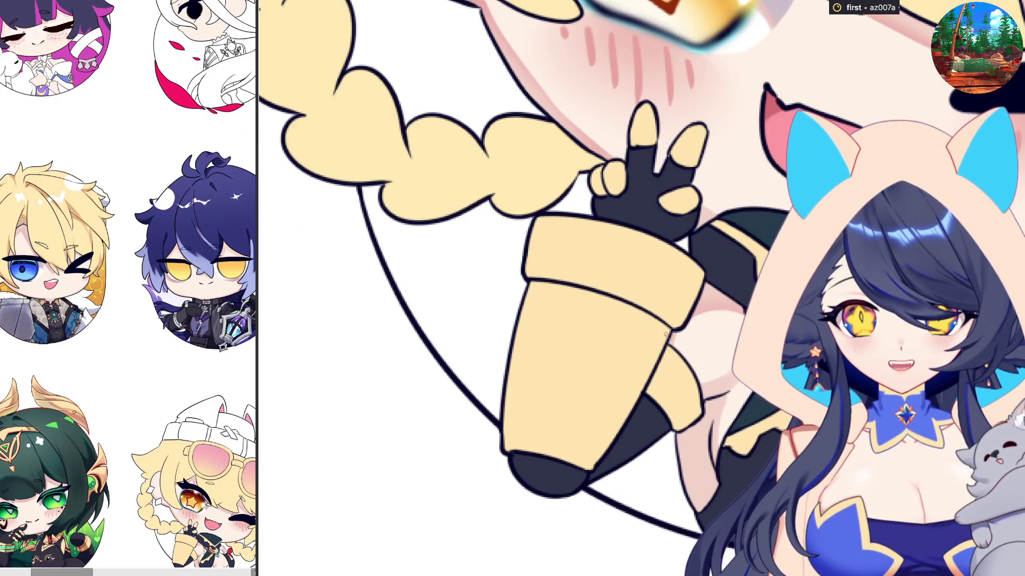
{"action": "scroll", "coordinate": [666, 335], "scroll_direction": "up", "scroll_amount": 1}
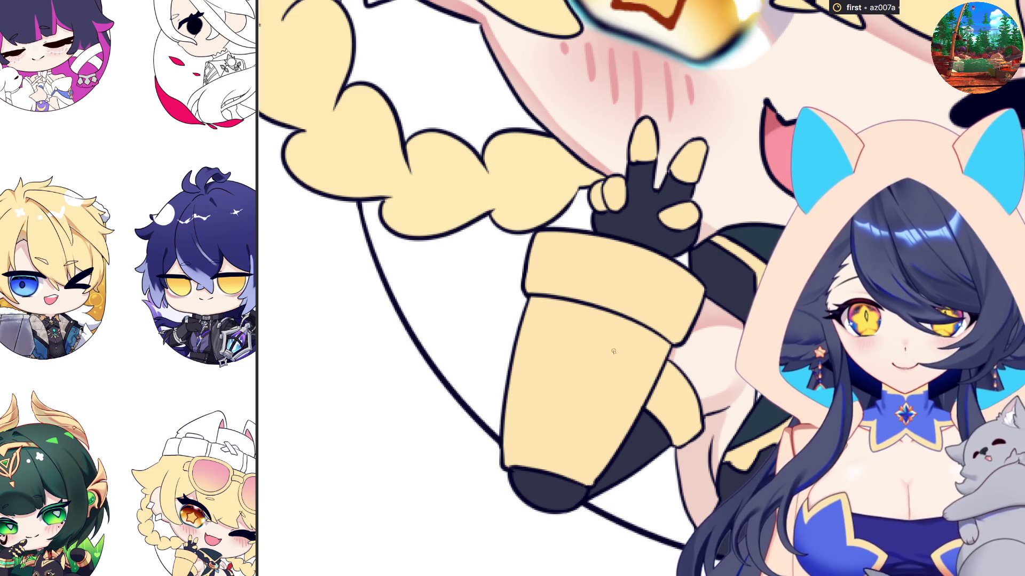
{"action": "scroll", "coordinate": [614, 351], "scroll_direction": "down", "scroll_amount": 1}
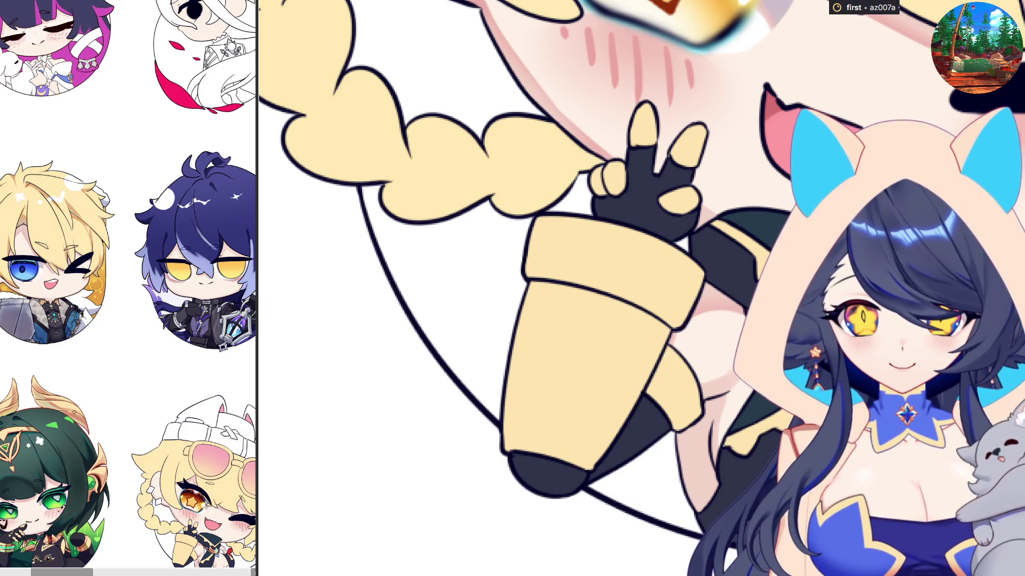
{"action": "scroll", "coordinate": [448, 288], "scroll_direction": "up", "scroll_amount": 1}
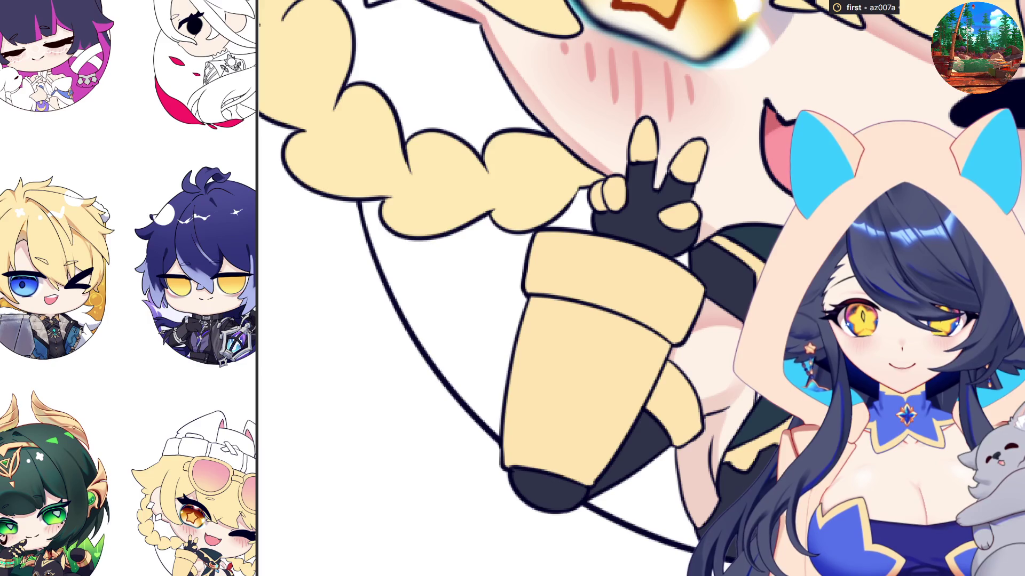
{"action": "scroll", "coordinate": [448, 288], "scroll_direction": "down", "scroll_amount": 1}
{"action": "scroll", "coordinate": [449, 288], "scroll_direction": "up", "scroll_amount": 1}
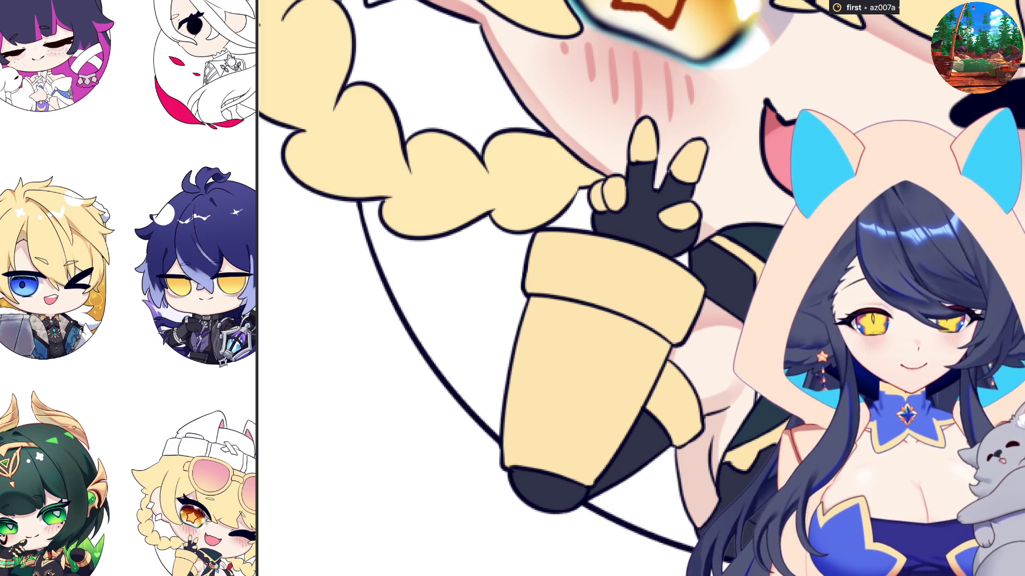
{"action": "scroll", "coordinate": [747, 381], "scroll_direction": "down", "scroll_amount": 2}
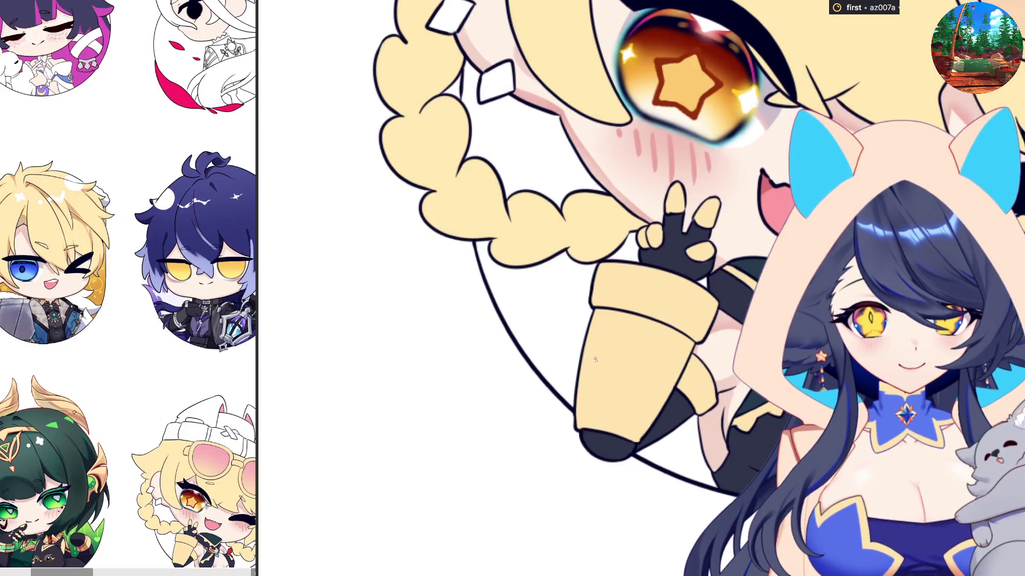
{"action": "scroll", "coordinate": [618, 344], "scroll_direction": "up", "scroll_amount": 3}
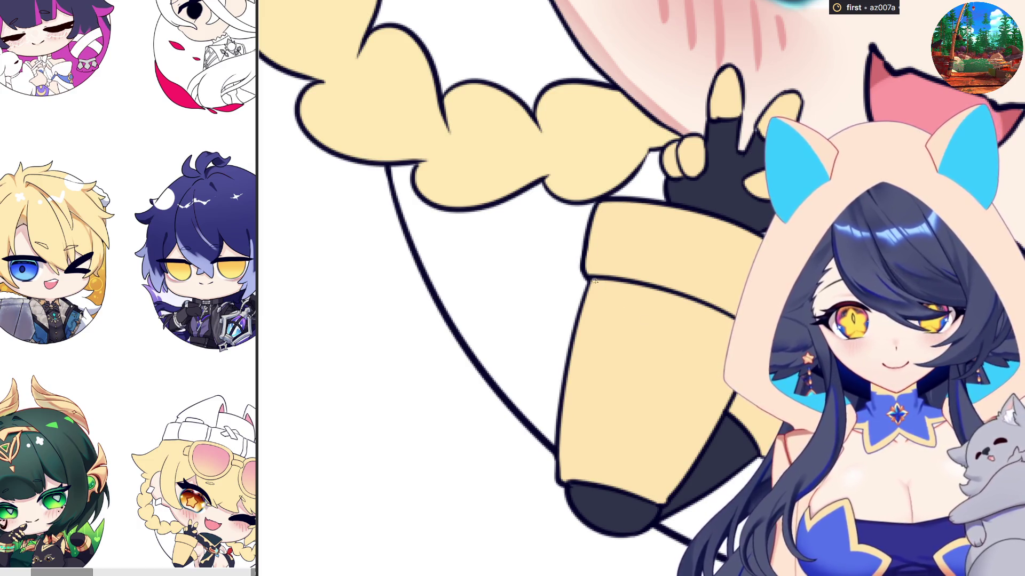
{"action": "mouse_move", "coordinate": [592, 282]}
{"action": "left_mouse_down"}
{"action": "mouse_move", "coordinate": [625, 309]}
{"action": "mouse_move", "coordinate": [667, 293]}
{"action": "left_mouse_up"}
Fill the pink and teal outlines on the arm solid and fill in the teal sleeve dot.
{"action": "left_click_drag", "start_coordinate": [603, 281], "coordinate": [658, 296]}
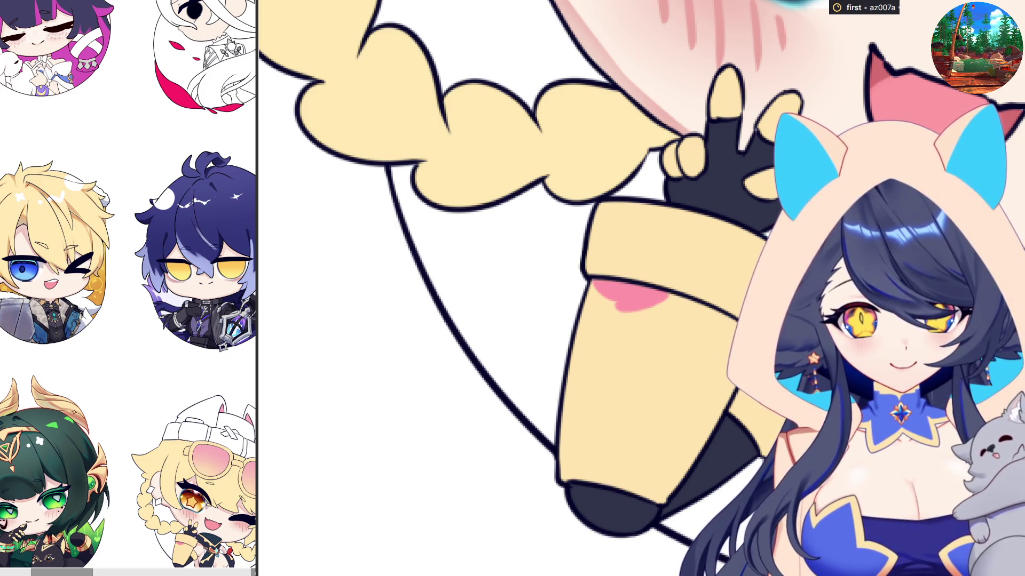
{"action": "mouse_move", "coordinate": [732, 338]}
{"action": "left_mouse_down"}
{"action": "mouse_move", "coordinate": [653, 422]}
{"action": "mouse_move", "coordinate": [697, 462]}
{"action": "mouse_move", "coordinate": [707, 409]}
{"action": "mouse_move", "coordinate": [731, 383]}
{"action": "left_mouse_up"}
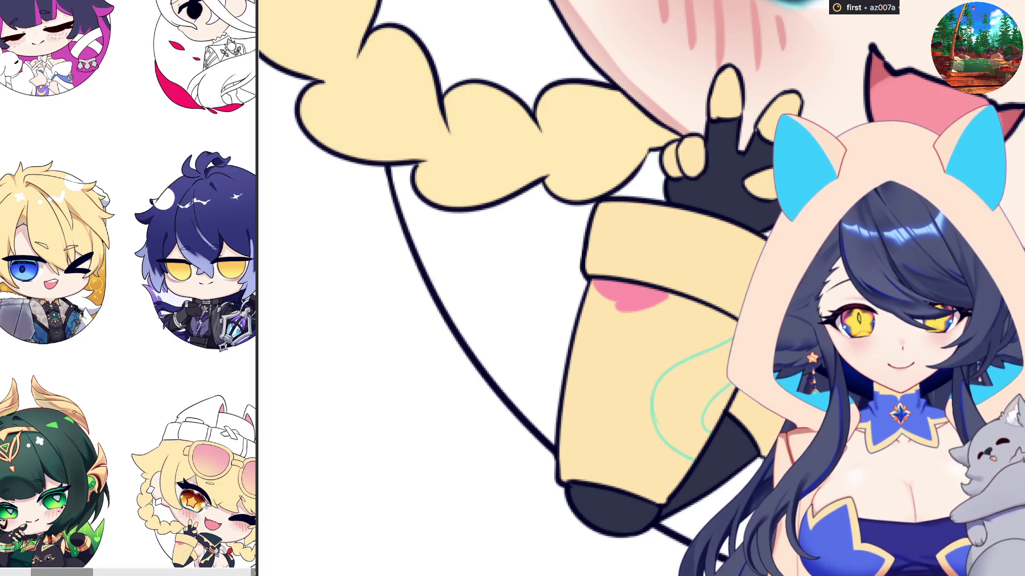
{"action": "left_click", "coordinate": [691, 422]}
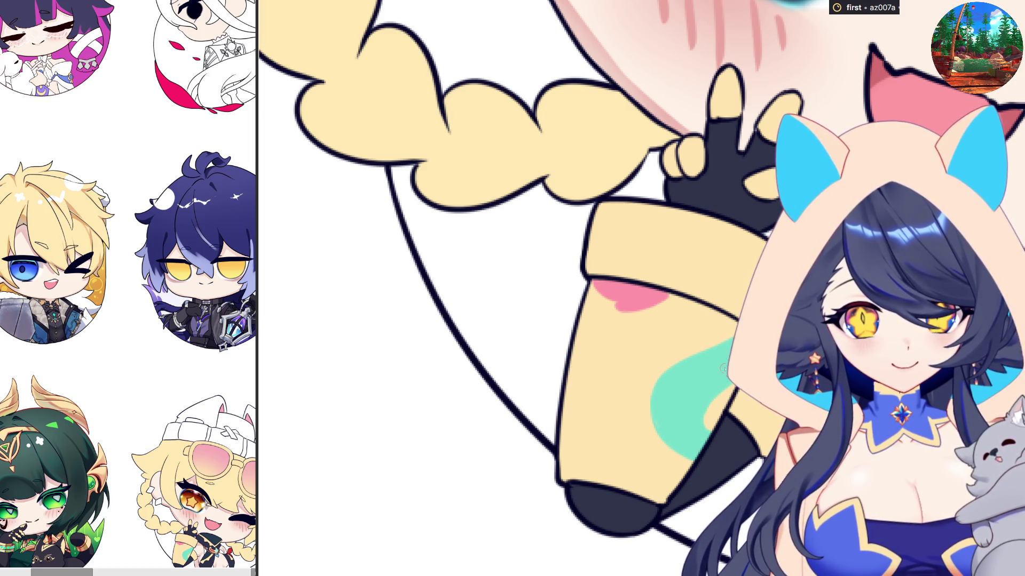
{"action": "left_click_drag", "start_coordinate": [625, 246], "coordinate": [629, 239]}
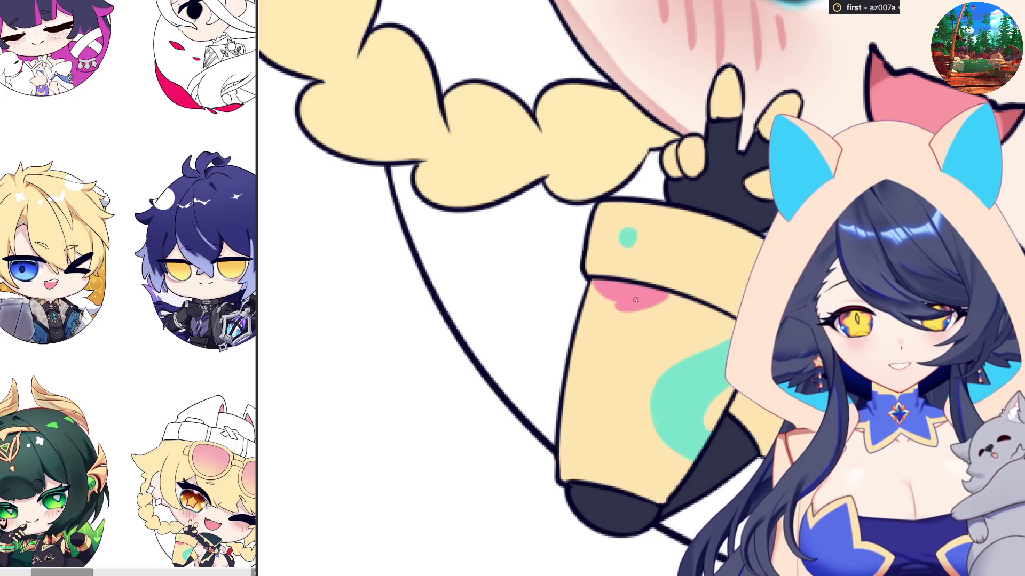
Ink a seam line down the yellow sleeve and outline the flap at its top.
{"action": "left_click_drag", "start_coordinate": [635, 284], "coordinate": [593, 403]}
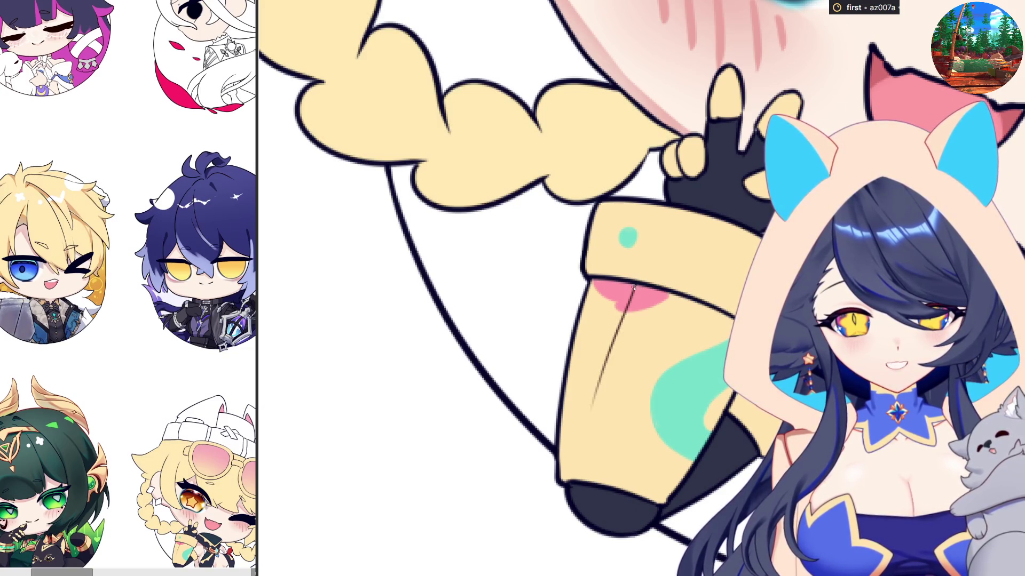
{"action": "key", "text": "ctrl+z"}
{"action": "left_click_drag", "start_coordinate": [629, 286], "coordinate": [582, 472]}
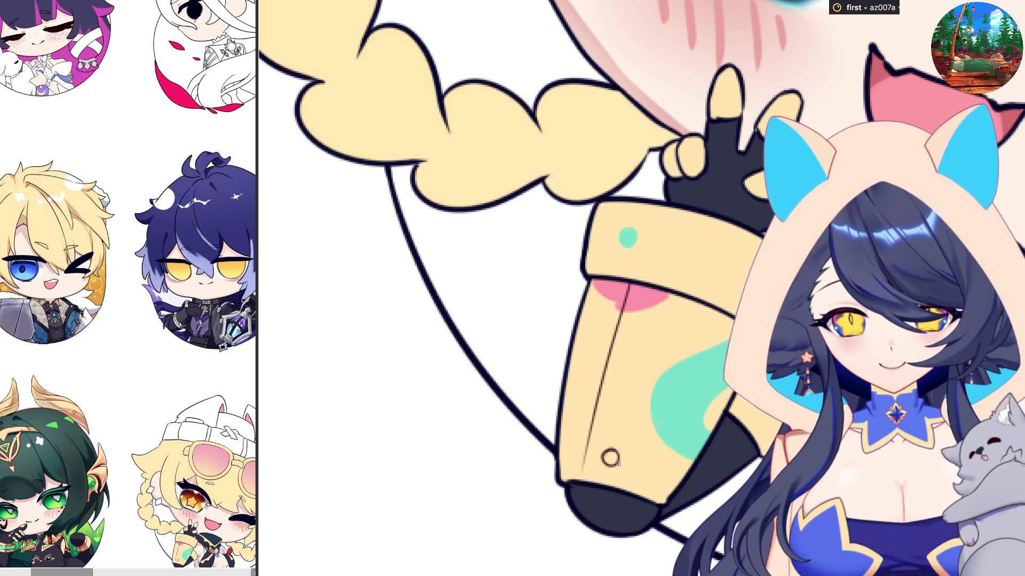
{"action": "left_click_drag", "start_coordinate": [591, 427], "coordinate": [581, 480]}
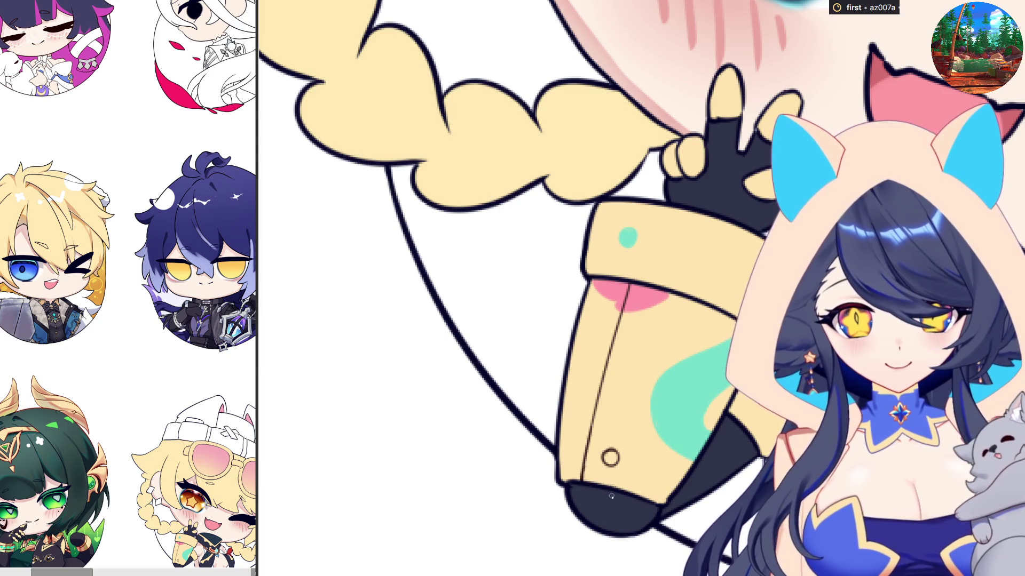
{"action": "mouse_move", "coordinate": [680, 292]}
{"action": "left_mouse_down"}
{"action": "mouse_move", "coordinate": [652, 244]}
{"action": "mouse_move", "coordinate": [711, 215]}
{"action": "left_mouse_up"}
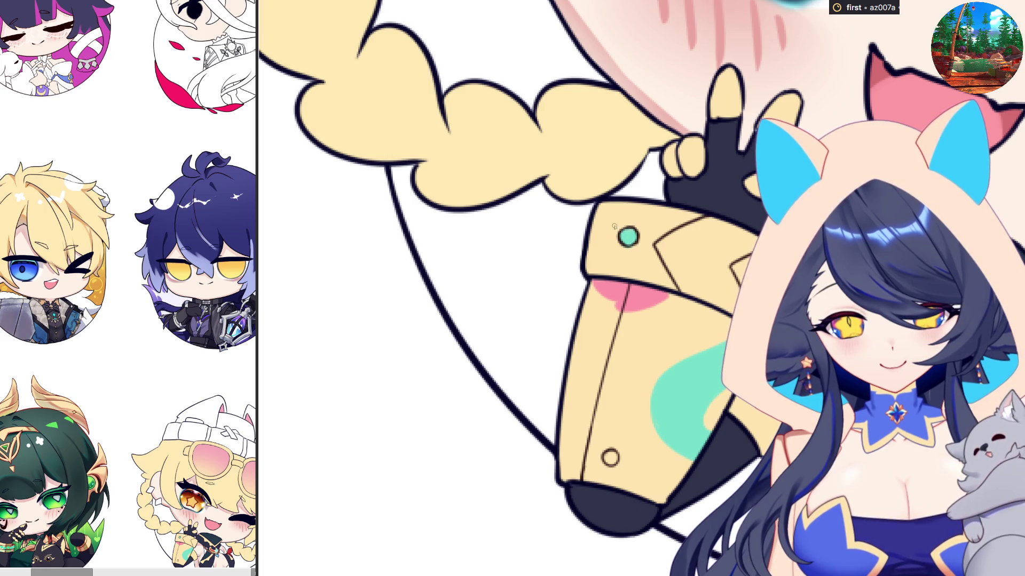
Draw a dark ring around the teal dot on the sleeve.
{"action": "left_click_drag", "start_coordinate": [609, 218], "coordinate": [604, 251]}
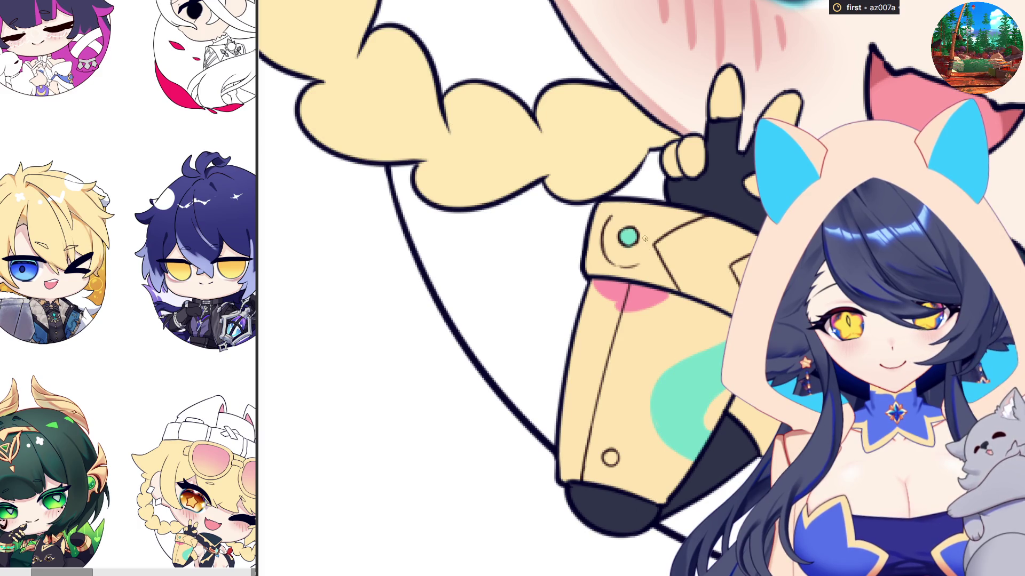
{"action": "key", "text": "ctrl+z"}
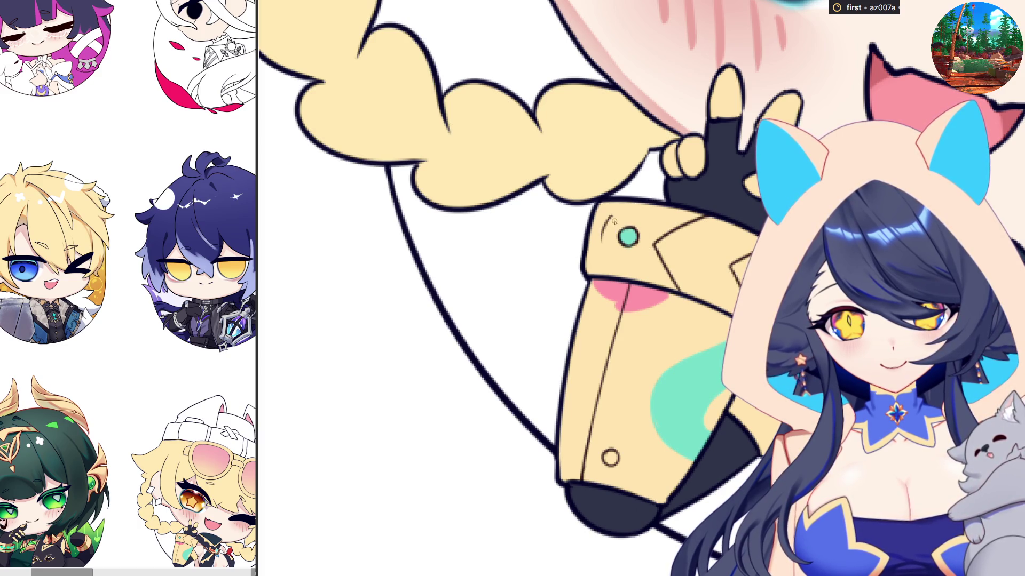
{"action": "left_click_drag", "start_coordinate": [611, 218], "coordinate": [615, 253]}
{"action": "mouse_move", "coordinate": [623, 215]}
{"action": "left_mouse_down"}
{"action": "mouse_move", "coordinate": [646, 220]}
{"action": "mouse_move", "coordinate": [608, 229]}
{"action": "mouse_move", "coordinate": [633, 260]}
{"action": "mouse_move", "coordinate": [651, 251]}
{"action": "mouse_move", "coordinate": [653, 221]}
{"action": "mouse_move", "coordinate": [645, 225]}
{"action": "left_mouse_up"}
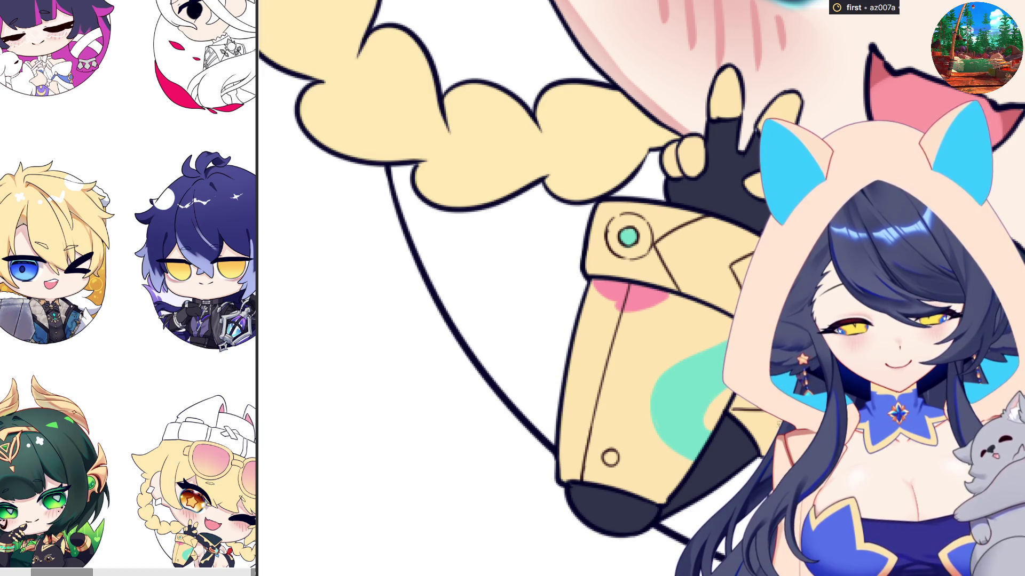
Check the mirrored view, enlarge the brush, and paint a white rim around the teal ring.
{"action": "key", "text": "h"}
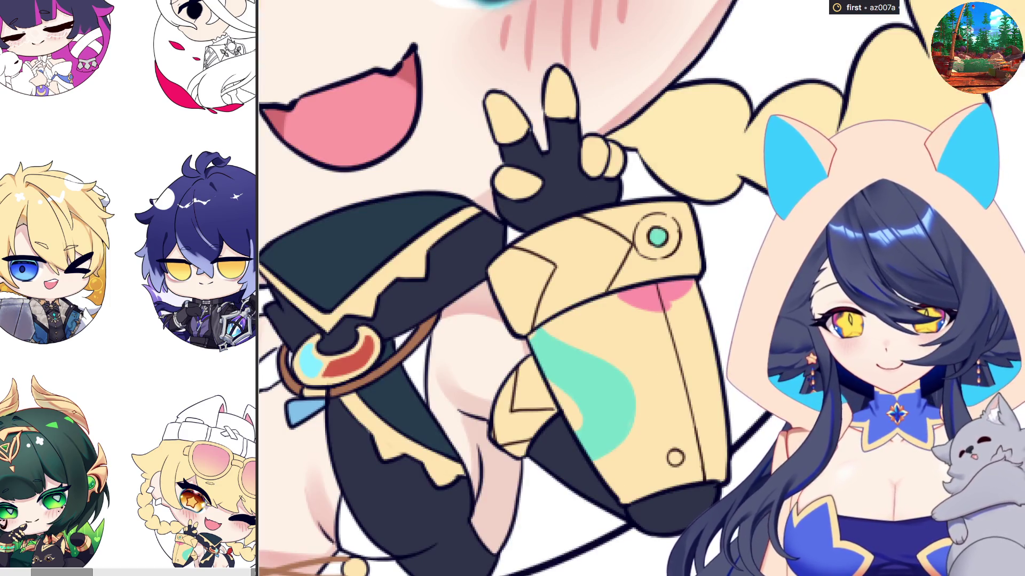
{"action": "key", "text": "h"}
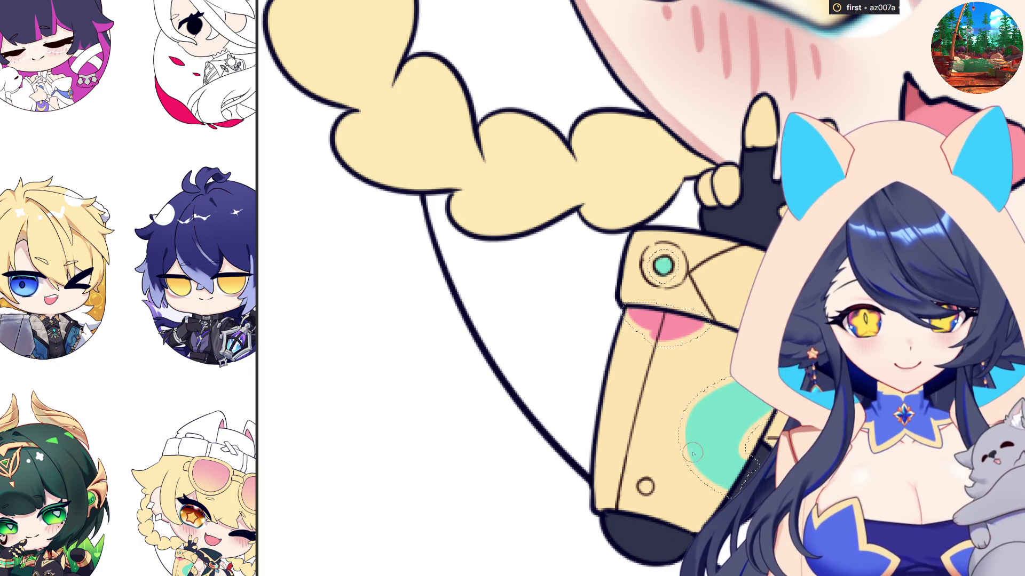
{"action": "key", "text": "bracketright"}
{"action": "key", "text": "bracketright"}
{"action": "key", "text": "bracketright"}
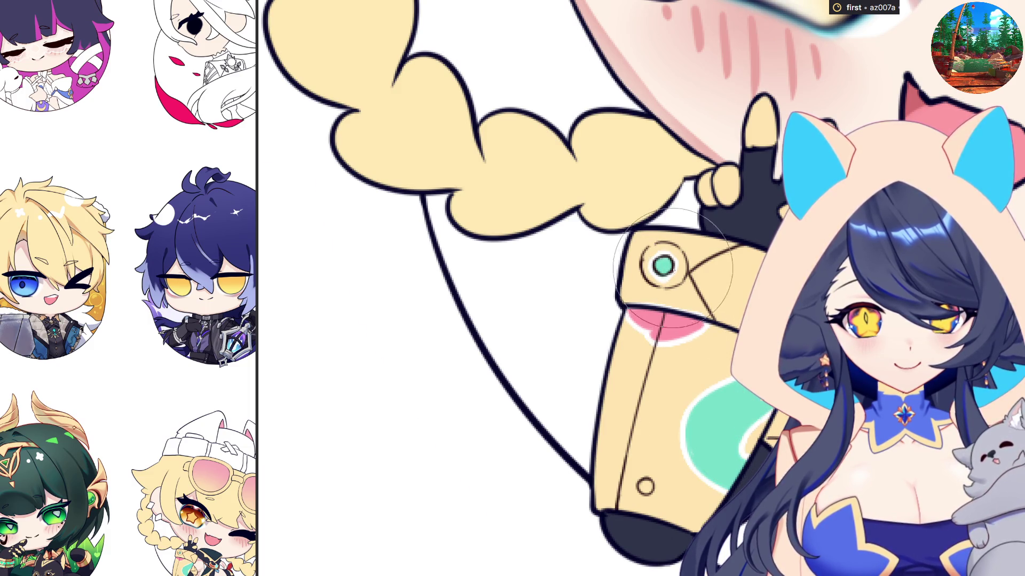
{"action": "scroll", "coordinate": [661, 267], "scroll_direction": "up", "scroll_amount": 1}
{"action": "key", "text": "bracketright"}
{"action": "key", "text": "bracketright"}
{"action": "key", "text": "bracketright"}
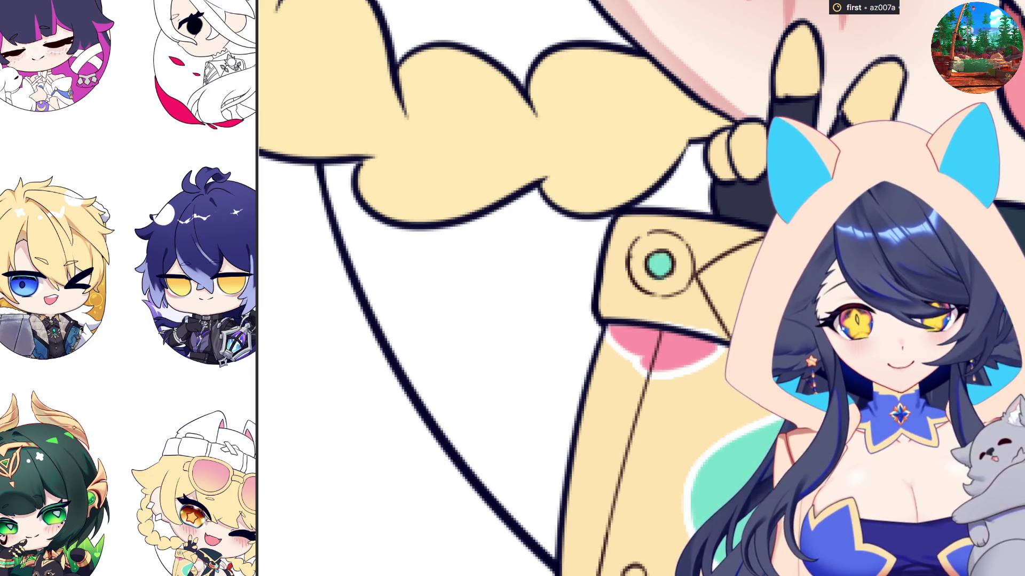
{"action": "mouse_move", "coordinate": [639, 250]}
{"action": "left_mouse_down"}
{"action": "mouse_move", "coordinate": [634, 294]}
{"action": "mouse_move", "coordinate": [662, 299]}
{"action": "mouse_move", "coordinate": [697, 280]}
{"action": "mouse_move", "coordinate": [694, 251]}
{"action": "mouse_move", "coordinate": [639, 233]}
{"action": "mouse_move", "coordinate": [669, 227]}
{"action": "mouse_move", "coordinate": [695, 264]}
{"action": "left_mouse_up"}
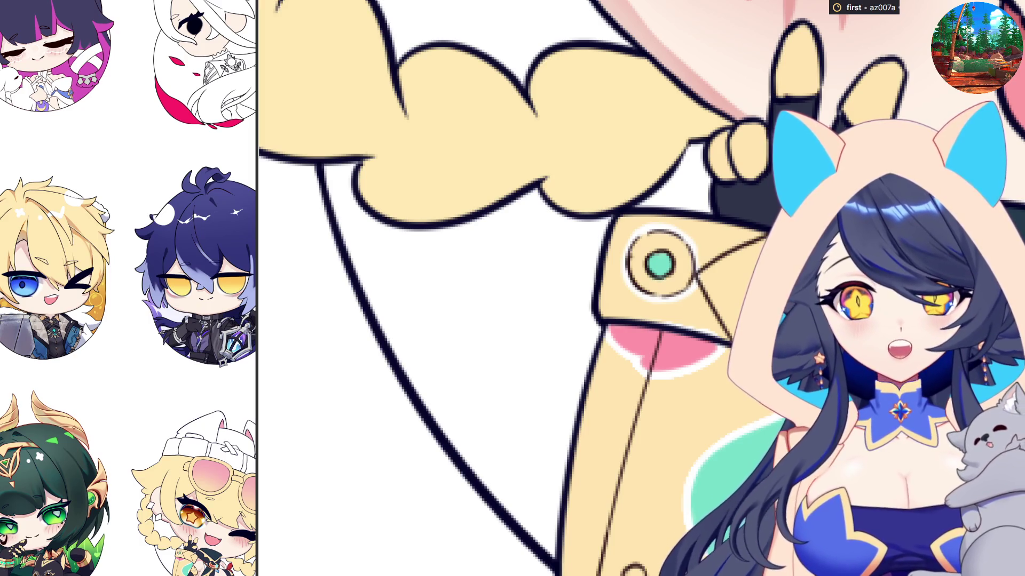
{"action": "scroll", "coordinate": [696, 453], "scroll_direction": "down", "scroll_amount": 2}
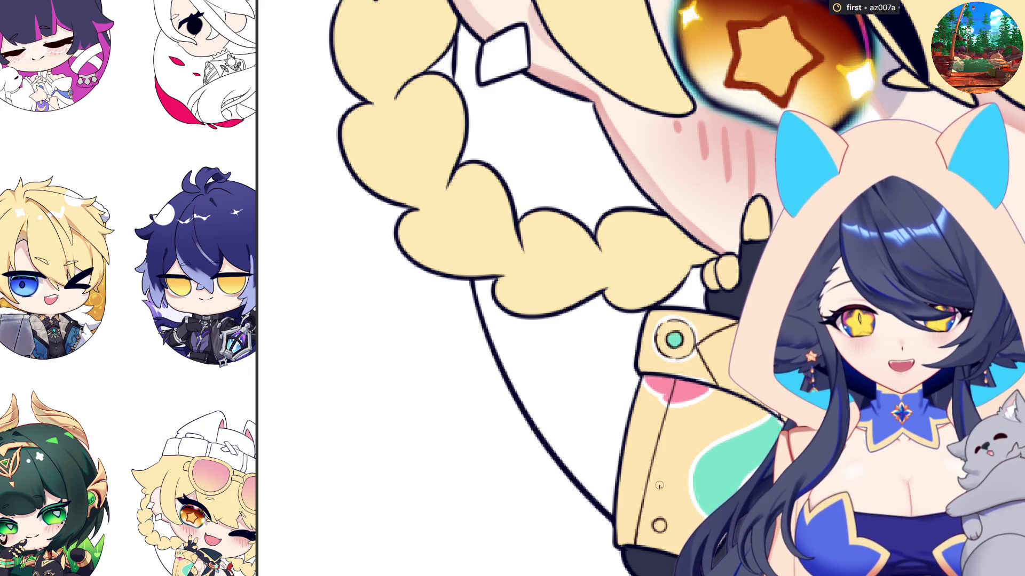
{"action": "scroll", "coordinate": [659, 486], "scroll_direction": "down", "scroll_amount": 2}
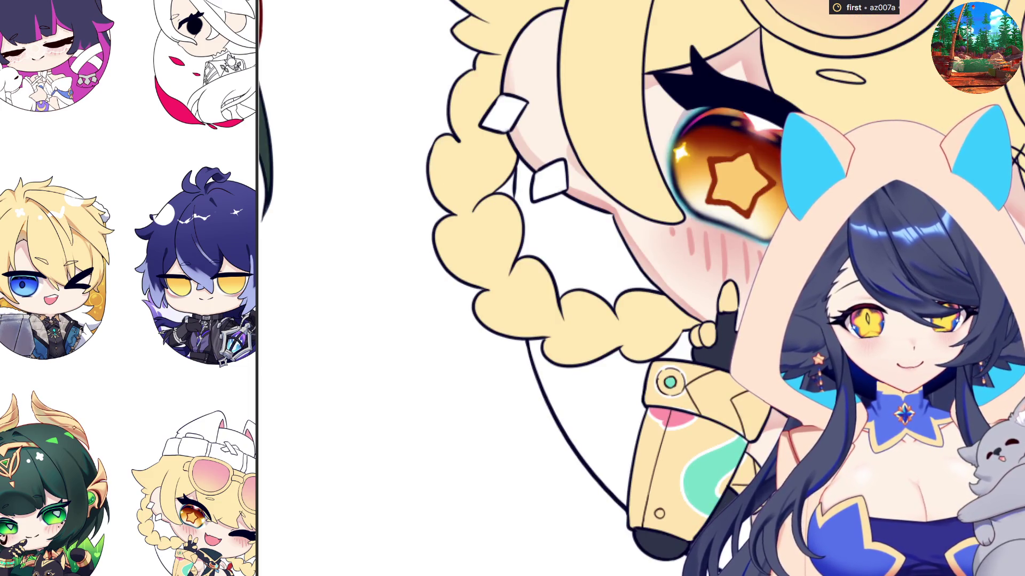
Fill both diamond hair clips on the braid, undoing a stray braid fill, and make them dark navy.
{"action": "left_click", "coordinate": [506, 115]}
{"action": "key", "text": "ctrl+z"}
{"action": "left_click", "coordinate": [506, 115]}
{"action": "left_click", "coordinate": [562, 177]}
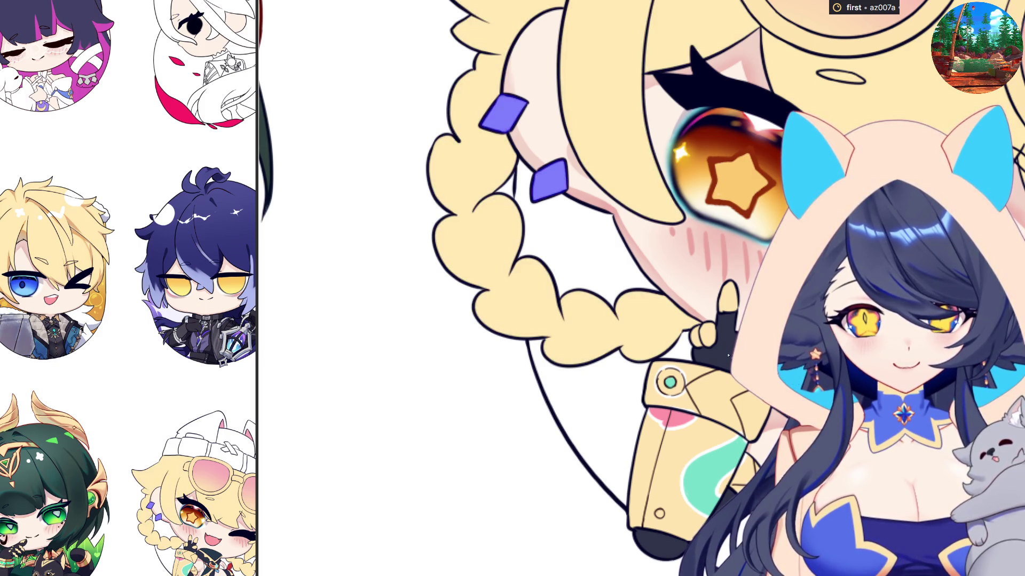
{"action": "key", "text": "ctrl+z"}
{"action": "key", "text": "ctrl+z"}
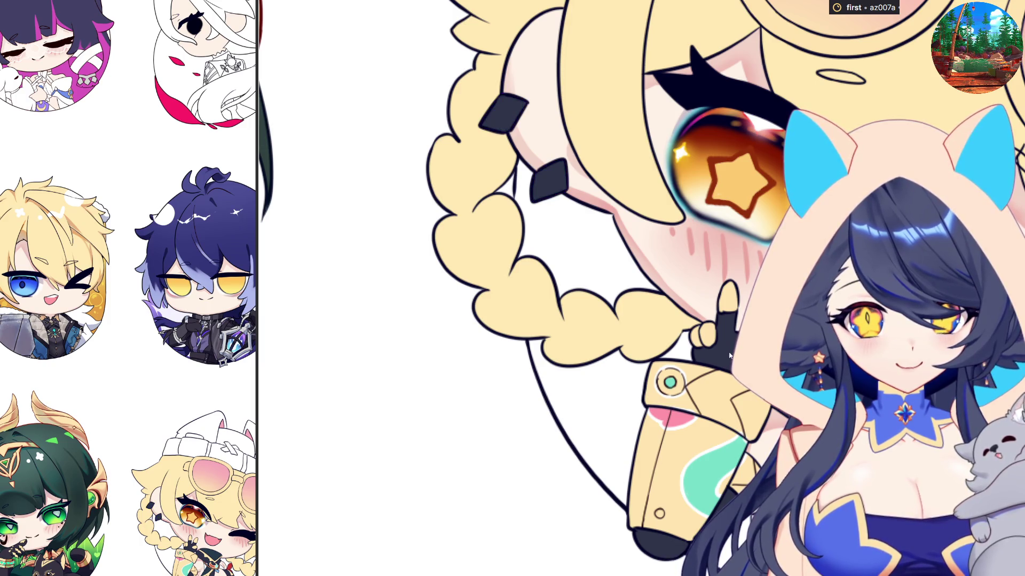
{"action": "scroll", "coordinate": [718, 363], "scroll_direction": "down", "scroll_amount": 3}
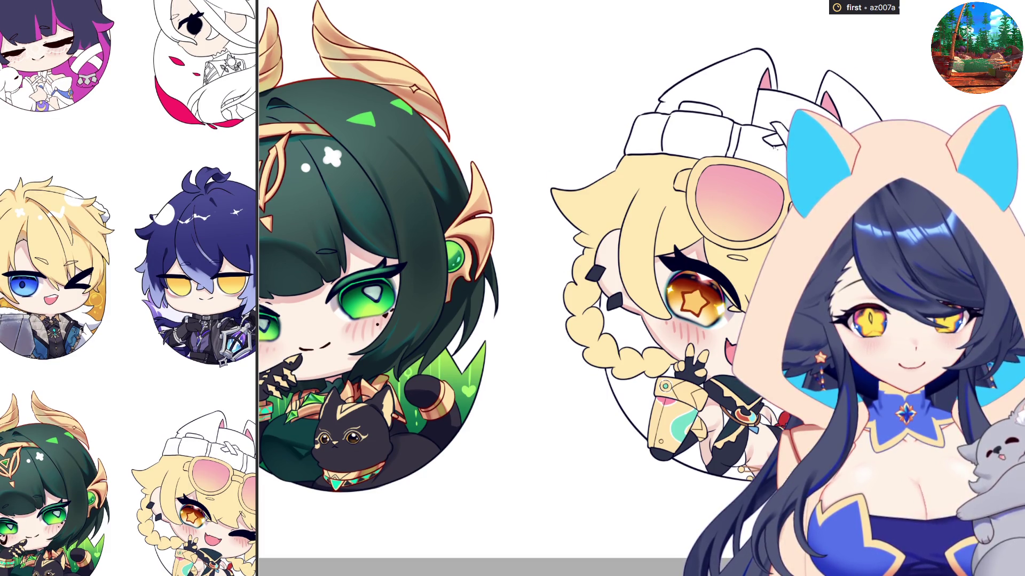
Zoom in on the hat and bucket-fill the beanie's white upper part with purple.
{"action": "scroll", "coordinate": [773, 148], "scroll_direction": "up", "scroll_amount": 2}
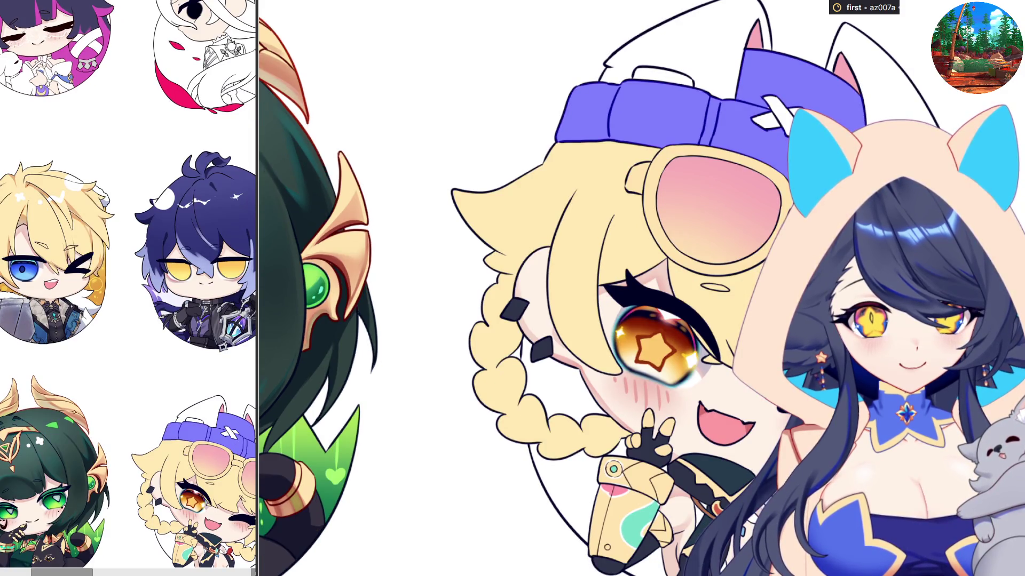
{"action": "left_click", "coordinate": [719, 78]}
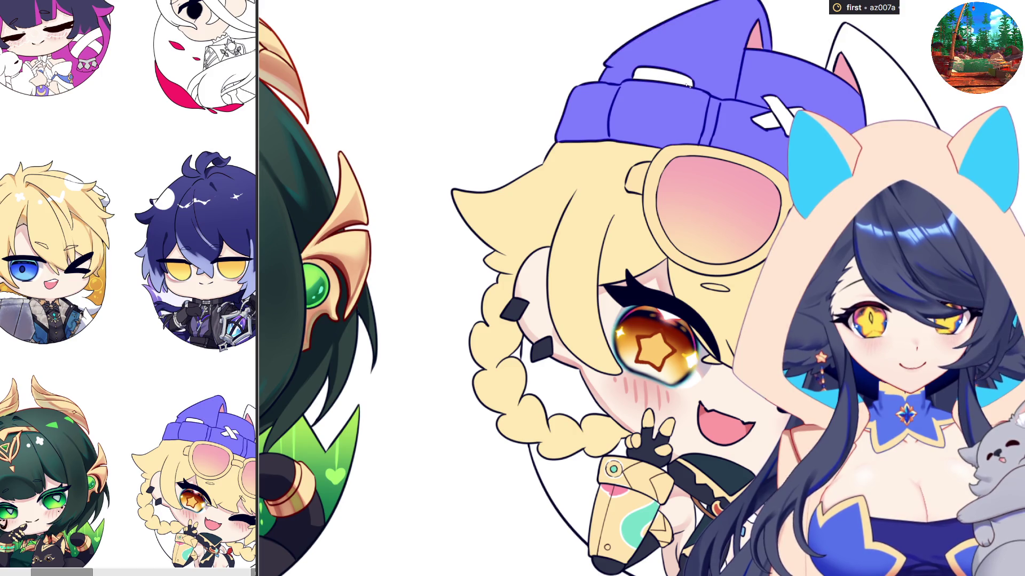
{"action": "scroll", "coordinate": [686, 202], "scroll_direction": "up", "scroll_amount": 5}
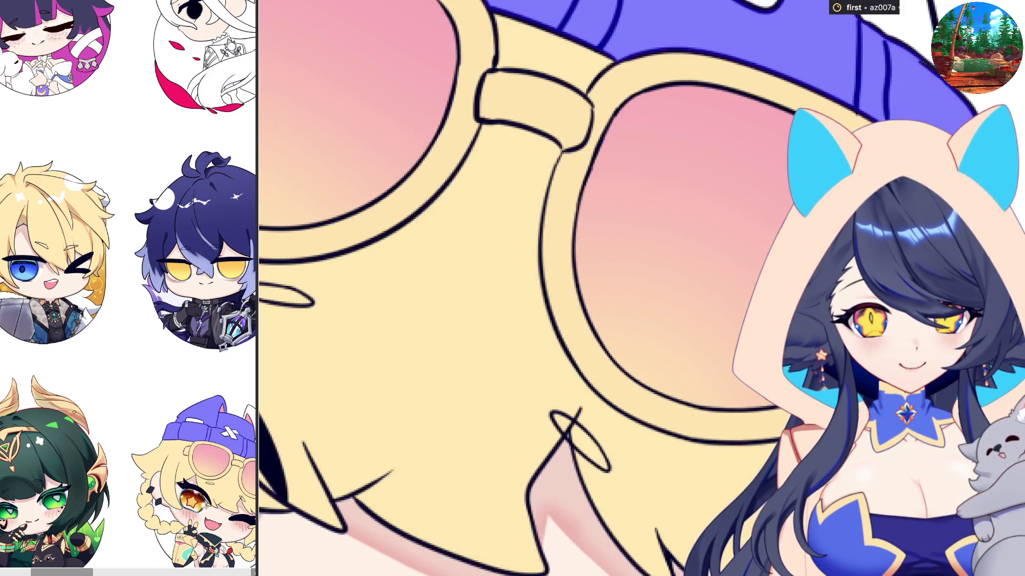
{"action": "scroll", "coordinate": [685, 213], "scroll_direction": "down", "scroll_amount": 5}
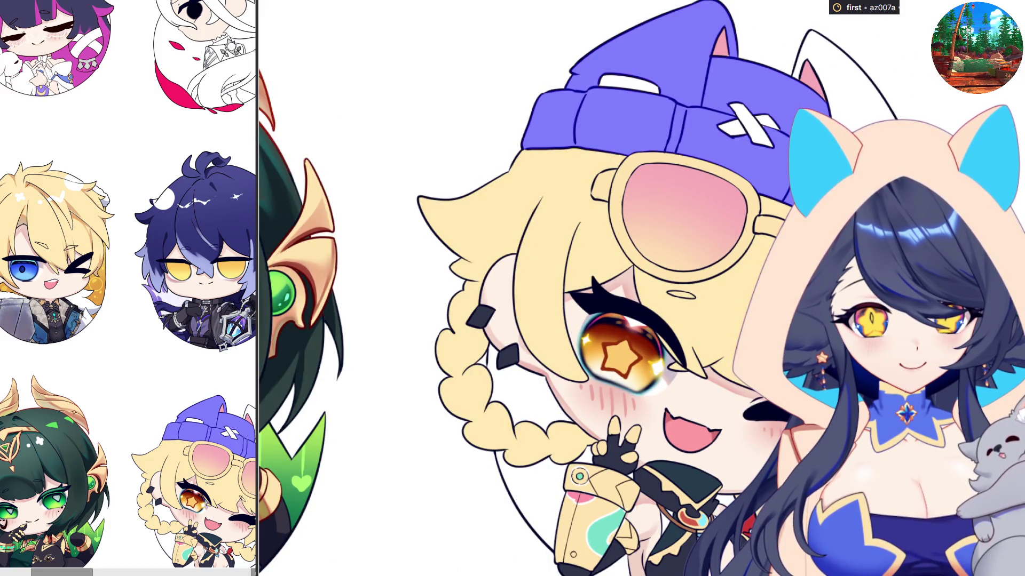
{"action": "scroll", "coordinate": [873, 99], "scroll_direction": "up", "scroll_amount": 5}
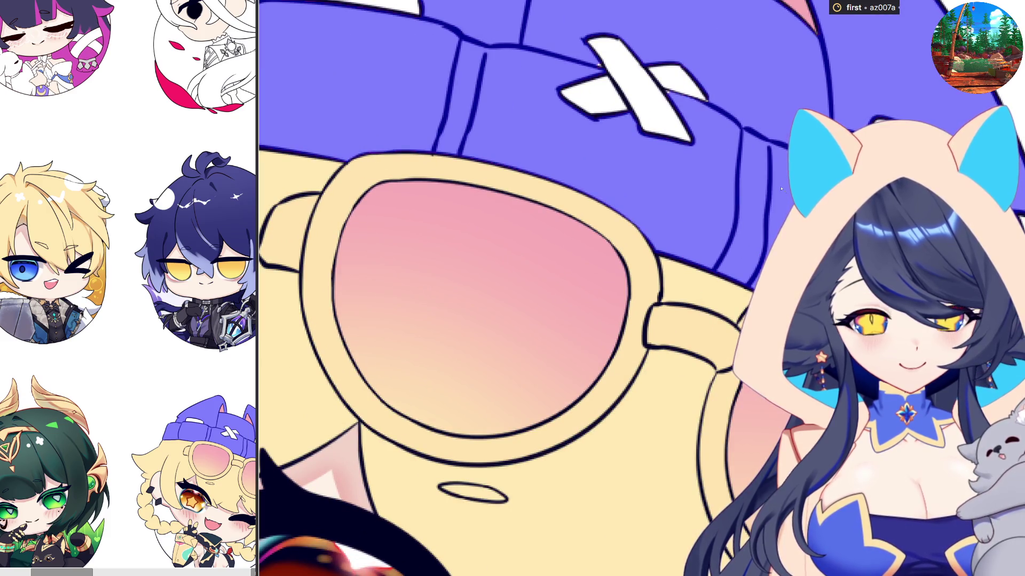
{"action": "scroll", "coordinate": [763, 56], "scroll_direction": "up", "scroll_amount": 2}
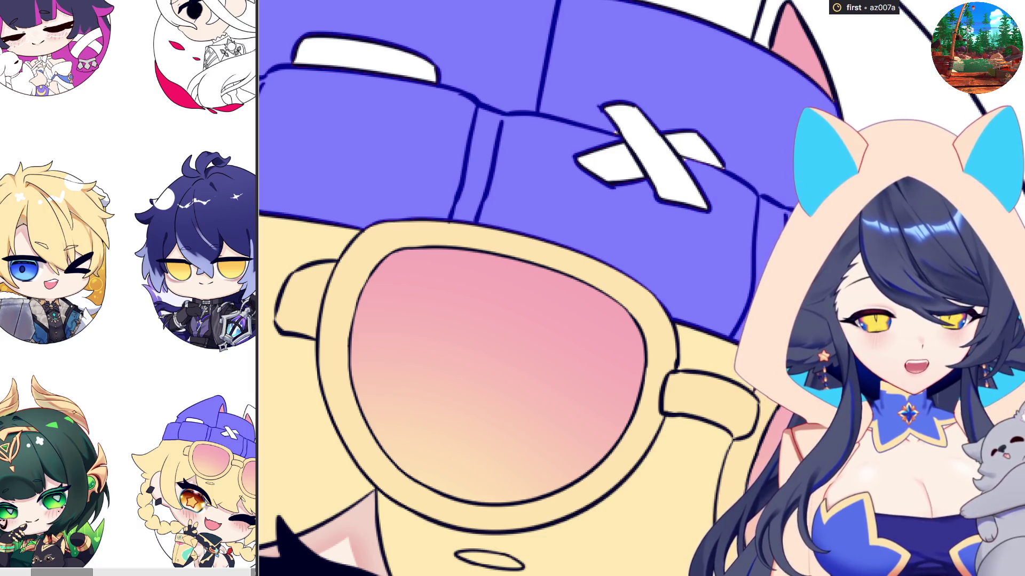
{"action": "scroll", "coordinate": [767, 243], "scroll_direction": "down", "scroll_amount": 2}
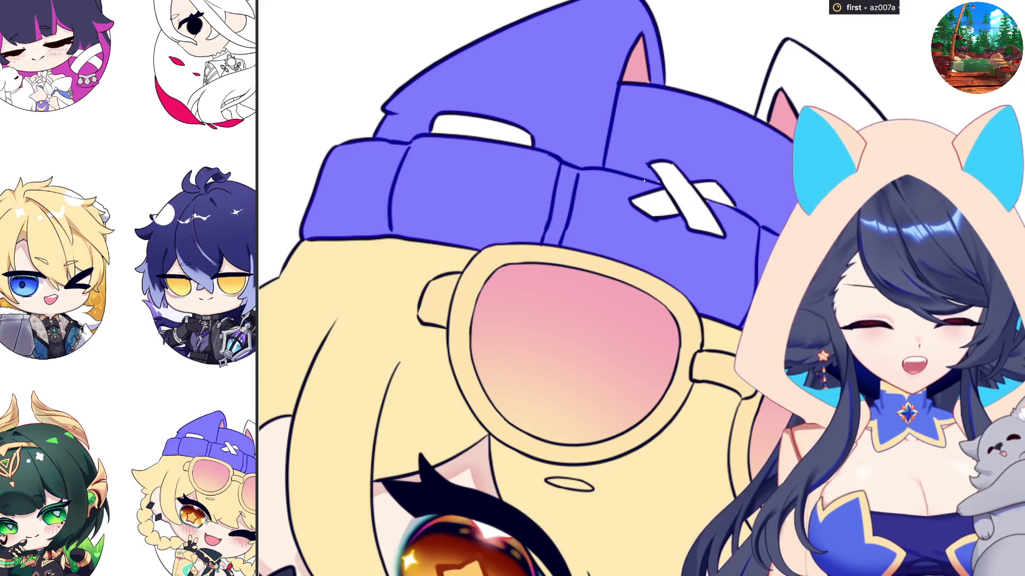
{"action": "scroll", "coordinate": [655, 183], "scroll_direction": "up", "scroll_amount": 3}
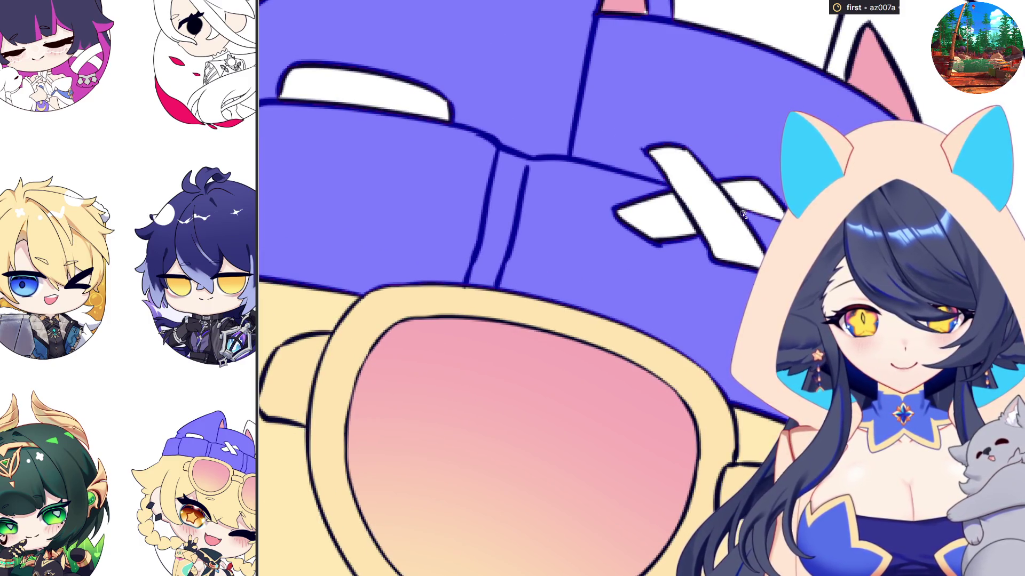
{"action": "scroll", "coordinate": [798, 278], "scroll_direction": "down", "scroll_amount": 3}
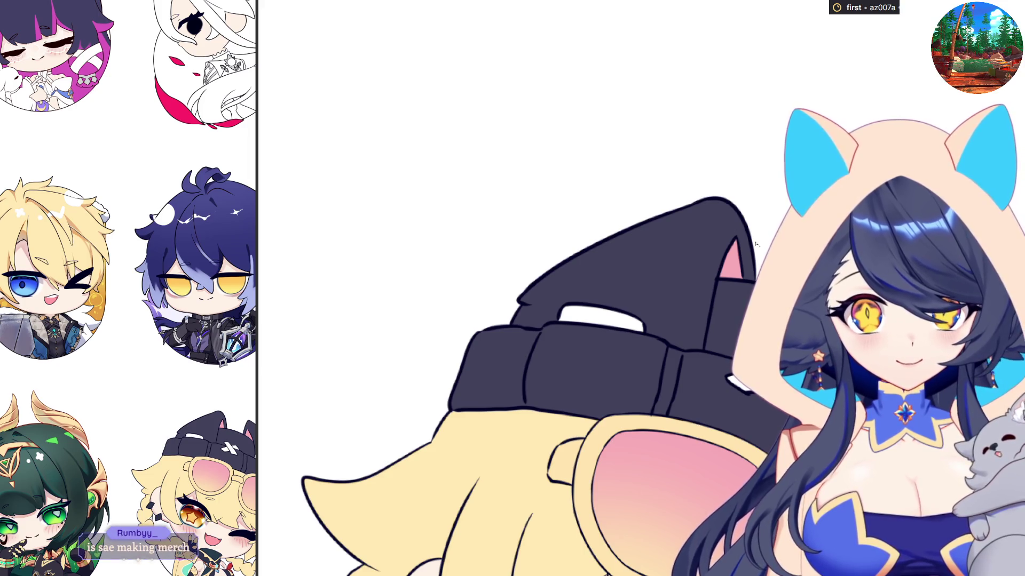
Fill the beanie's white band purple, then zoom out to see the other chibi charms.
{"action": "left_click", "coordinate": [637, 318]}
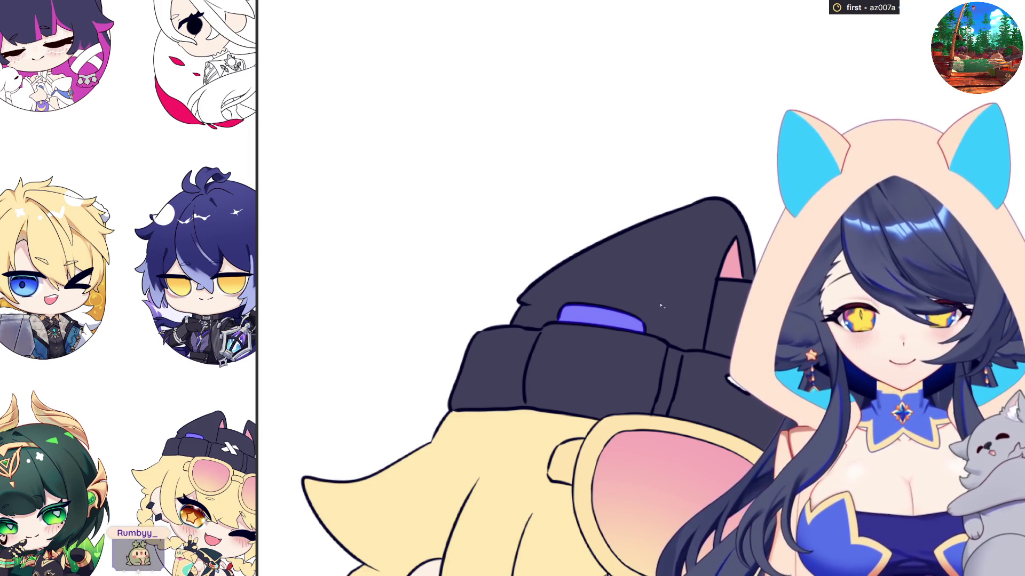
{"action": "scroll", "coordinate": [656, 302], "scroll_direction": "down", "scroll_amount": 1}
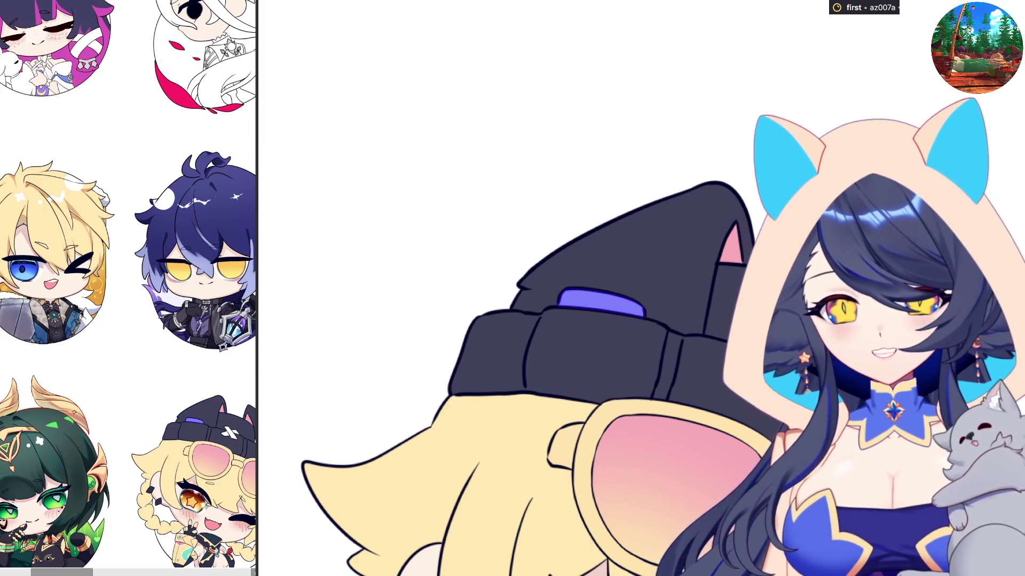
{"action": "scroll", "coordinate": [480, 320], "scroll_direction": "up", "scroll_amount": 1}
{"action": "scroll", "coordinate": [696, 435], "scroll_direction": "down", "scroll_amount": 3}
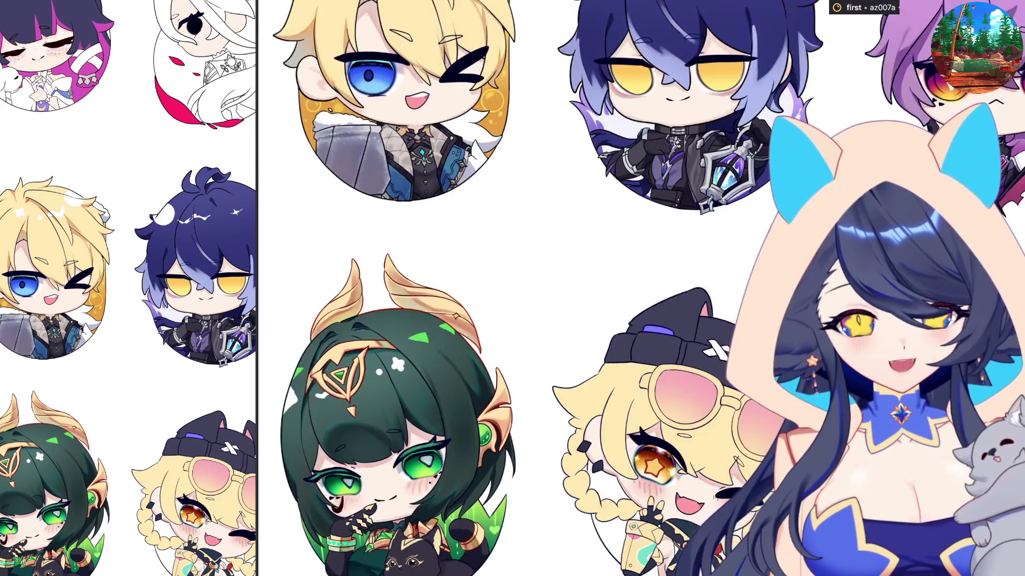
{"action": "scroll", "coordinate": [671, 347], "scroll_direction": "down", "scroll_amount": 2}
{"action": "scroll", "coordinate": [617, 437], "scroll_direction": "down", "scroll_amount": 2}
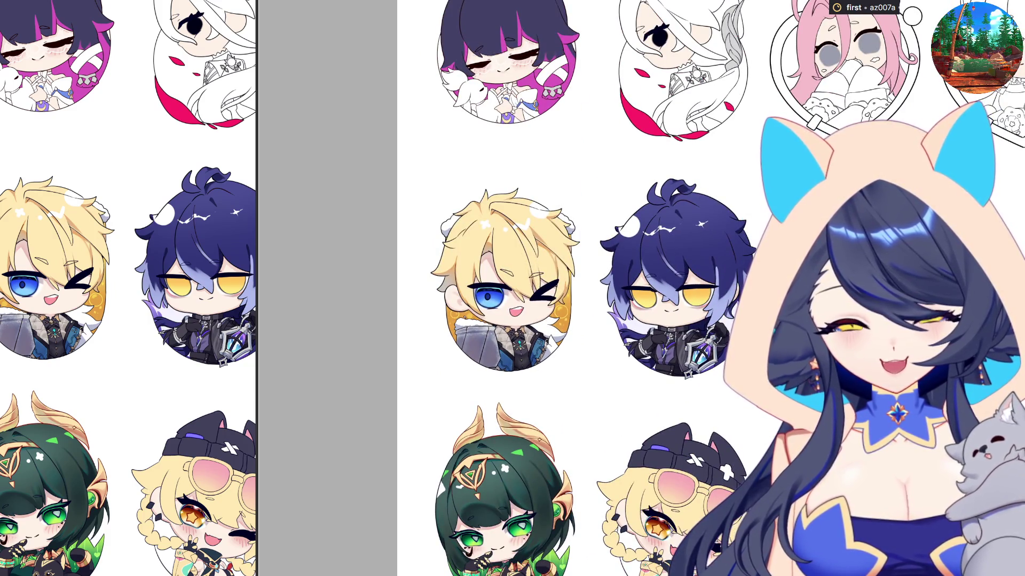
{"action": "scroll", "coordinate": [675, 383], "scroll_direction": "up", "scroll_amount": 2}
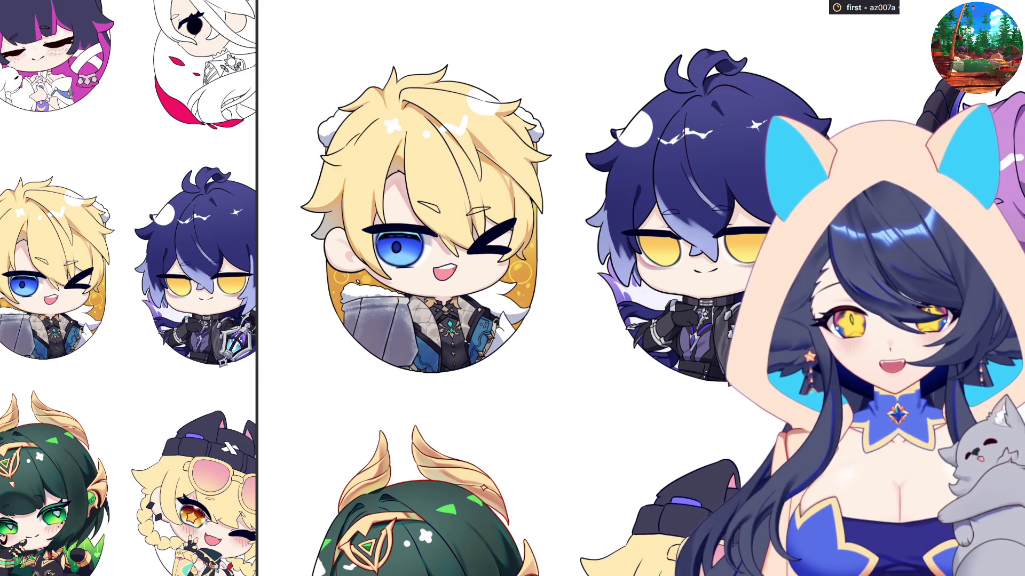
{"action": "scroll", "coordinate": [397, 289], "scroll_direction": "down", "scroll_amount": 1}
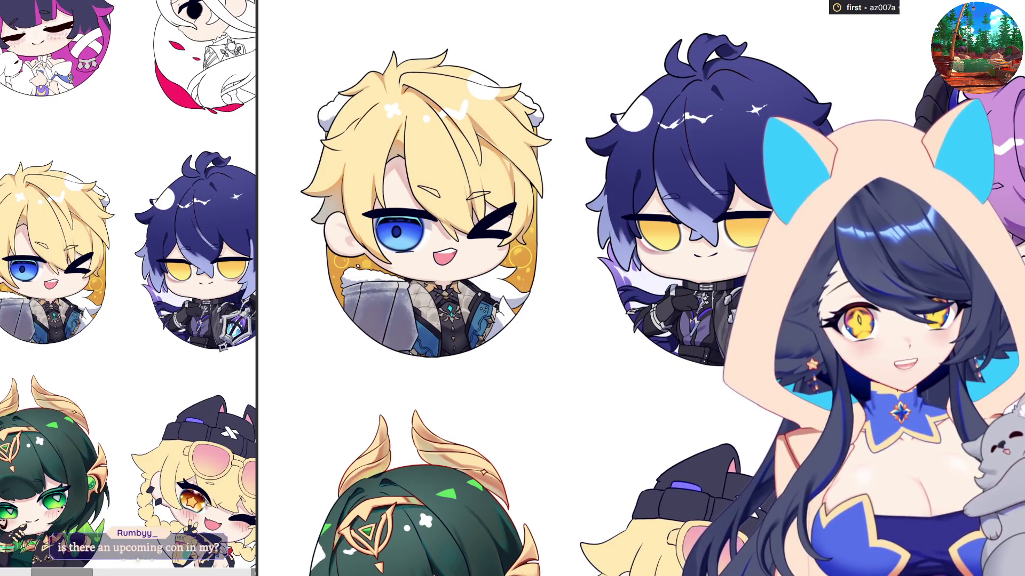
{"action": "scroll", "coordinate": [397, 288], "scroll_direction": "up", "scroll_amount": 1}
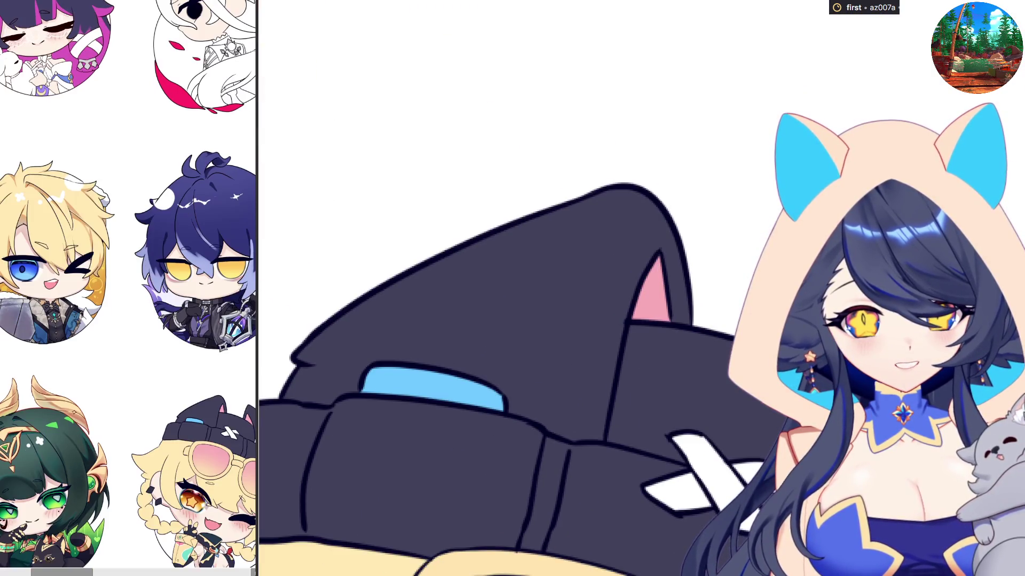
Bucket-fill the blank white X emblem area on the dark beanie with gold.
{"action": "left_click", "coordinate": [655, 505]}
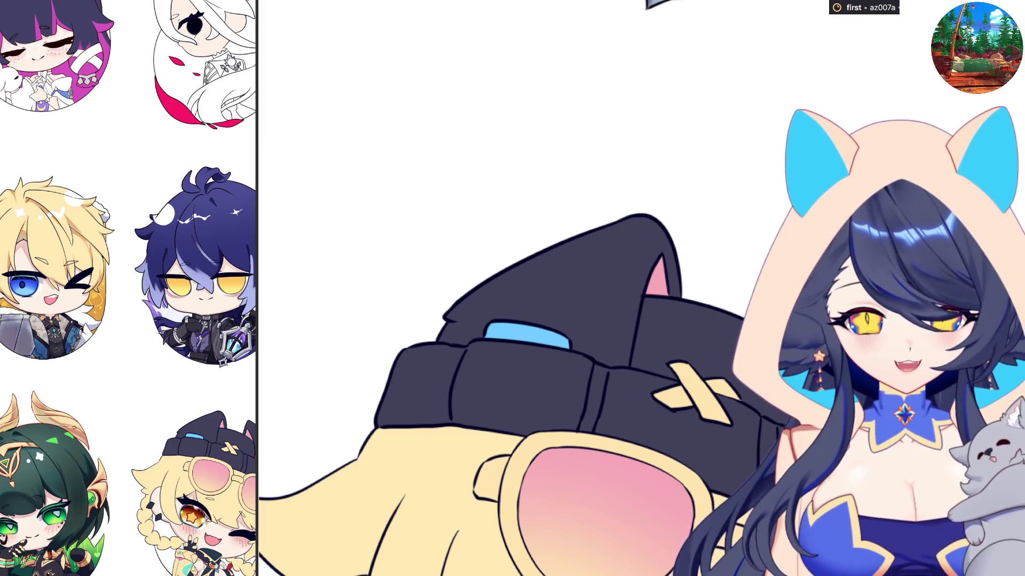
{"action": "scroll", "coordinate": [721, 200], "scroll_direction": "down", "scroll_amount": 5}
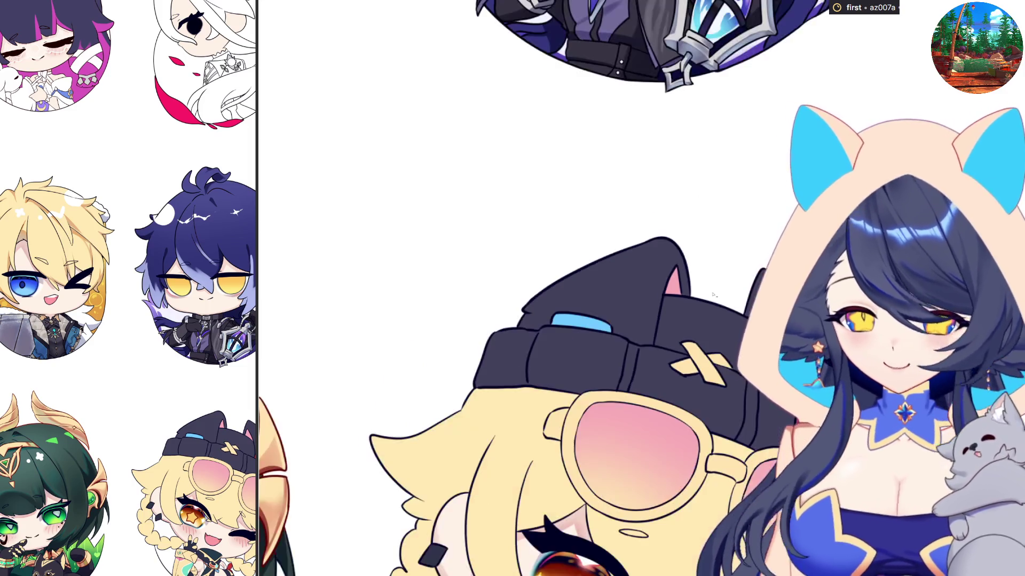
{"action": "scroll", "coordinate": [587, 320], "scroll_direction": "up", "scroll_amount": 5}
{"action": "scroll", "coordinate": [683, 488], "scroll_direction": "up", "scroll_amount": 3}
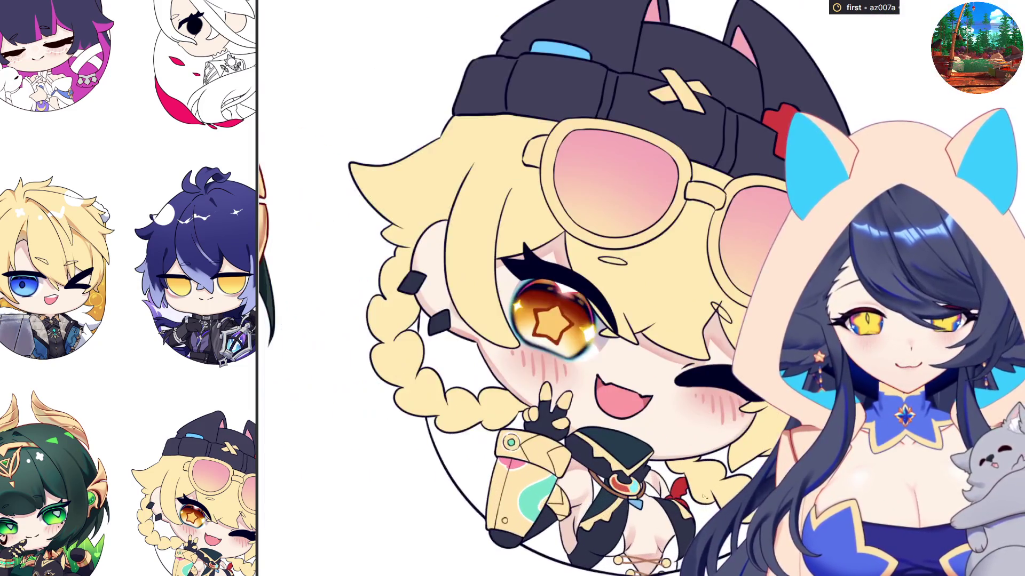
{"action": "scroll", "coordinate": [755, 457], "scroll_direction": "down", "scroll_amount": 4}
{"action": "scroll", "coordinate": [549, 15], "scroll_direction": "up", "scroll_amount": 5}
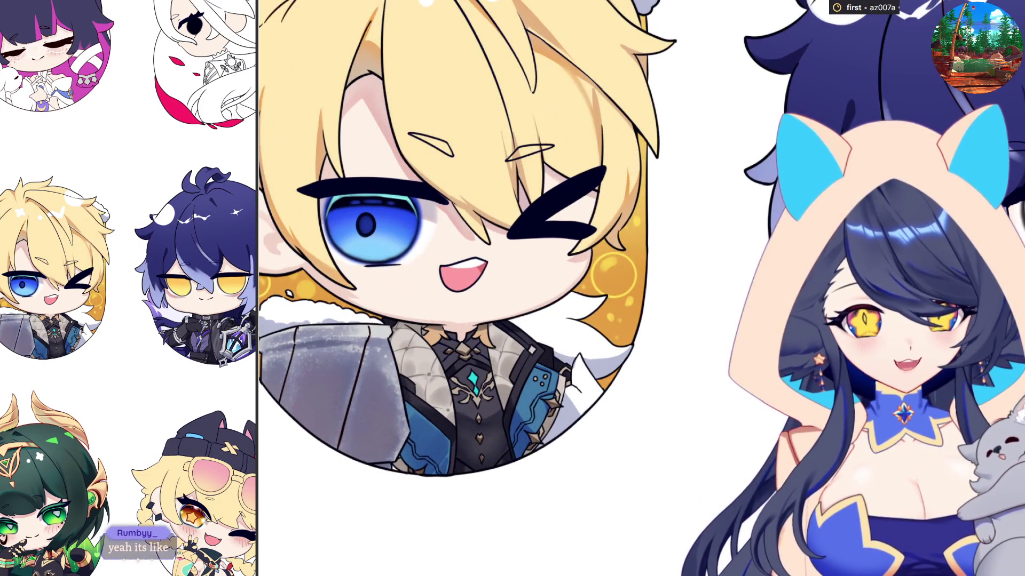
{"action": "scroll", "coordinate": [630, 53], "scroll_direction": "up", "scroll_amount": 2}
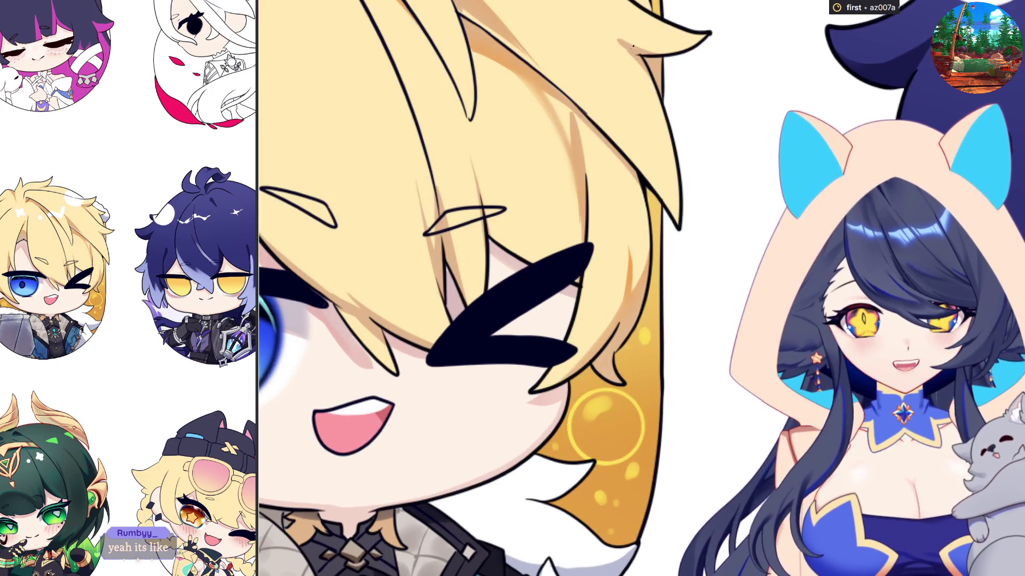
{"action": "scroll", "coordinate": [504, 65], "scroll_direction": "down", "scroll_amount": 3}
{"action": "scroll", "coordinate": [386, 159], "scroll_direction": "up", "scroll_amount": 6}
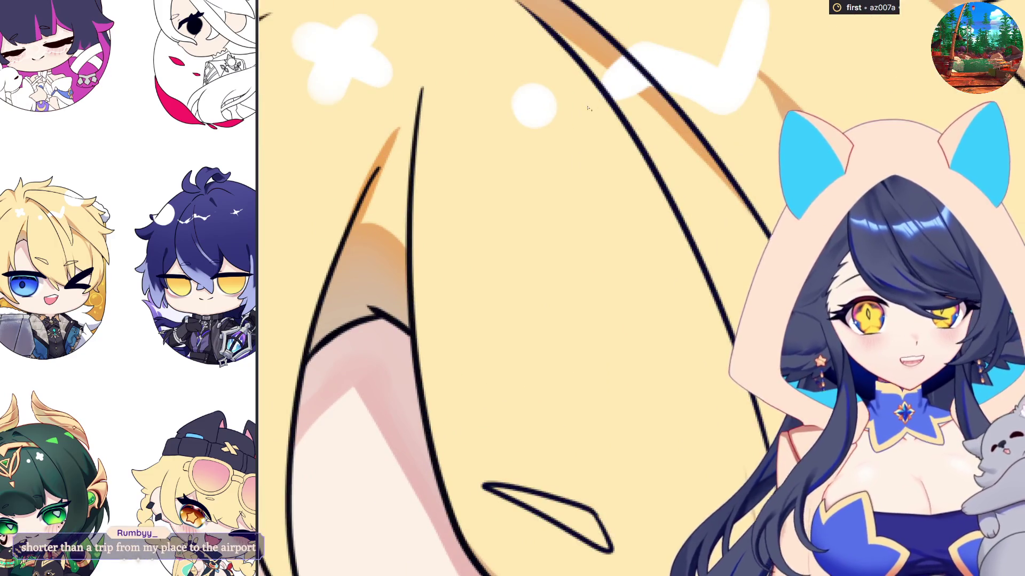
{"action": "scroll", "coordinate": [588, 109], "scroll_direction": "down", "scroll_amount": 6}
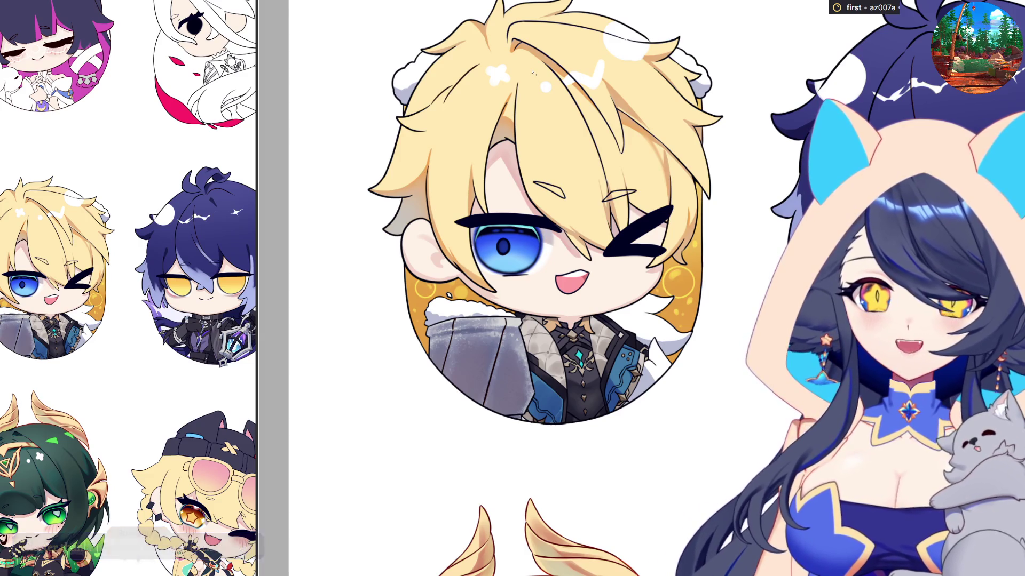
{"action": "scroll", "coordinate": [539, 89], "scroll_direction": "down", "scroll_amount": 3}
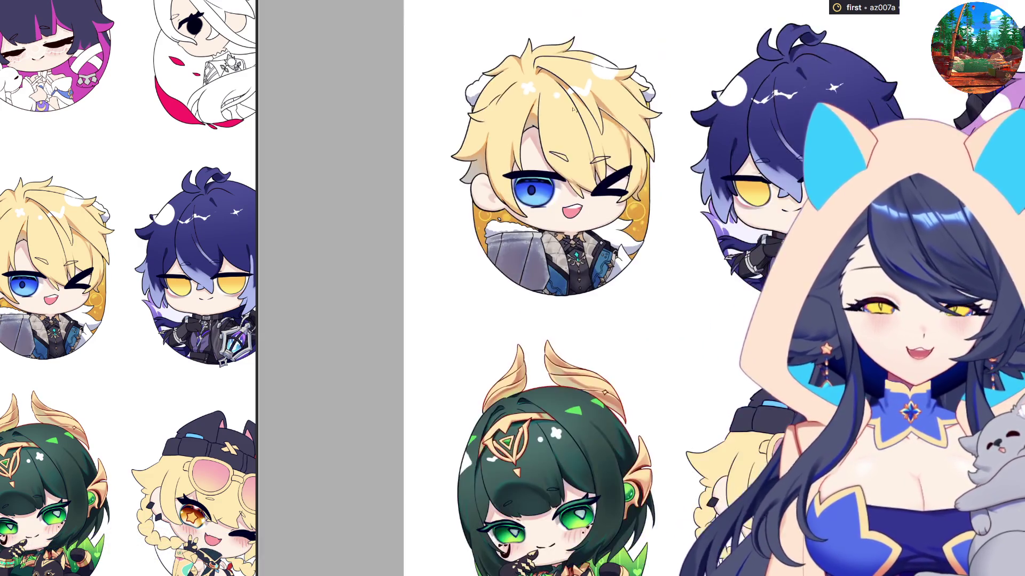
{"action": "scroll", "coordinate": [717, 466], "scroll_direction": "up", "scroll_amount": 2}
{"action": "scroll", "coordinate": [717, 466], "scroll_direction": "up", "scroll_amount": 1}
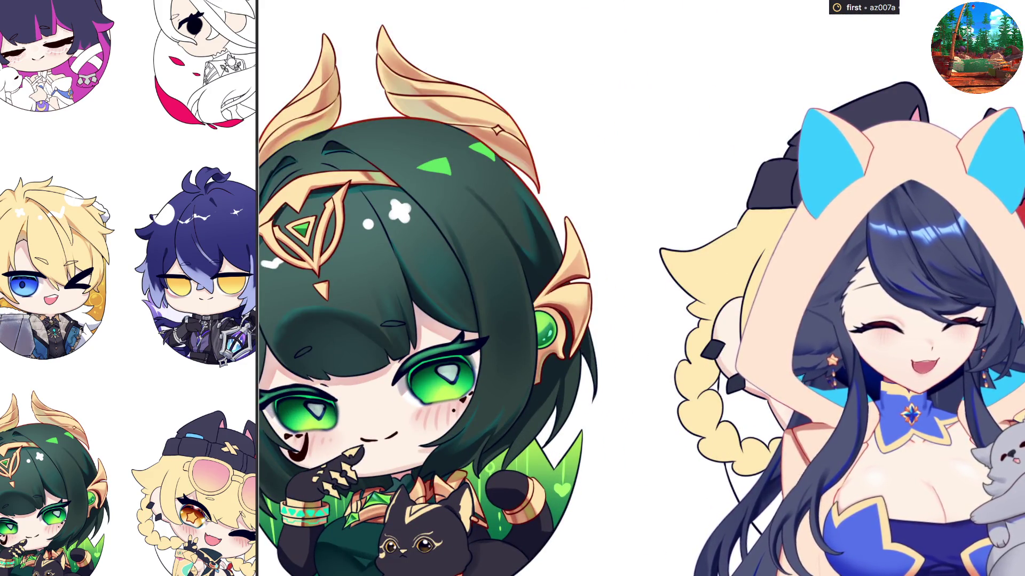
{"action": "scroll", "coordinate": [614, 320], "scroll_direction": "down", "scroll_amount": 3}
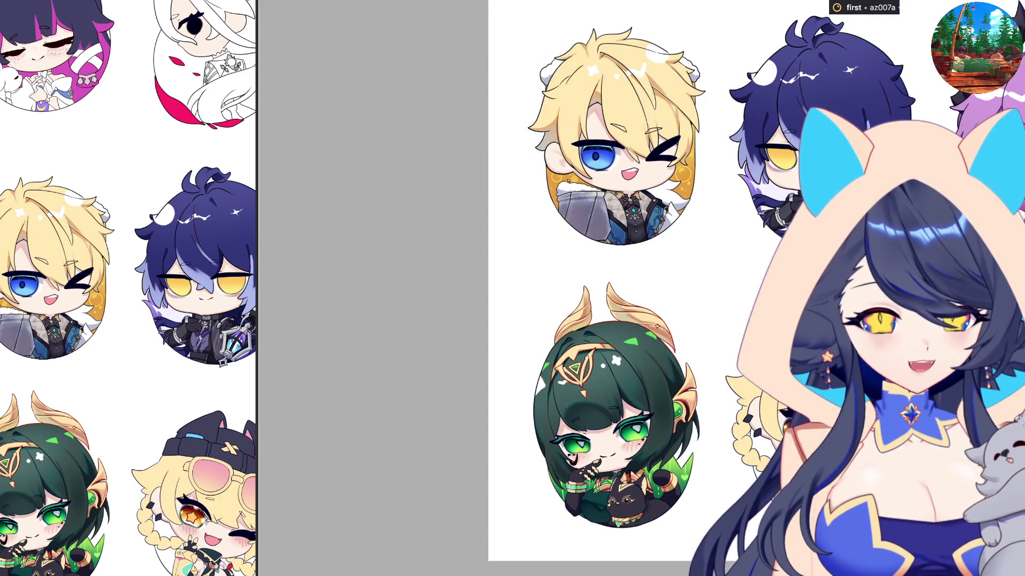
{"action": "scroll", "coordinate": [704, 360], "scroll_direction": "up", "scroll_amount": 3}
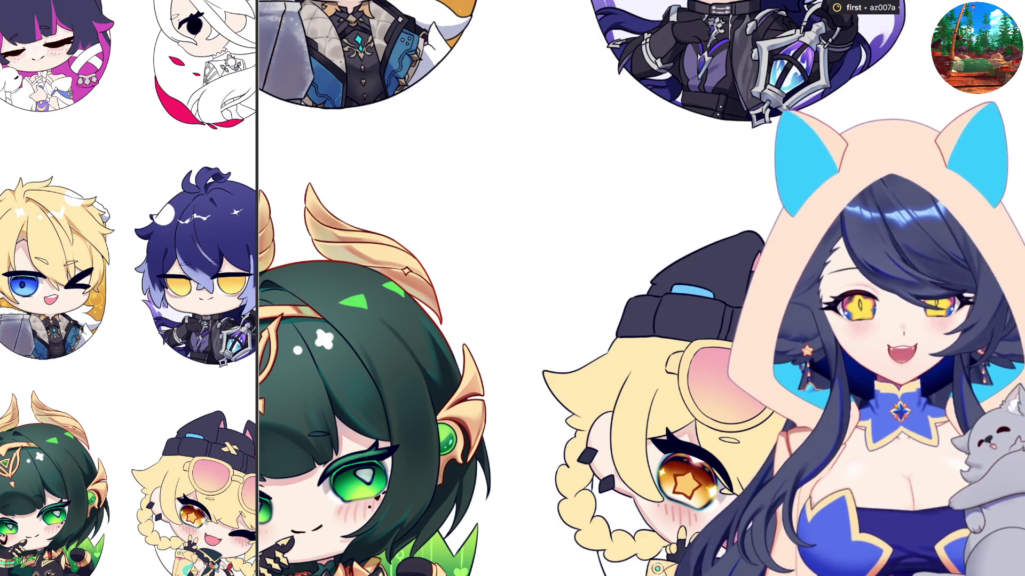
{"action": "scroll", "coordinate": [584, 263], "scroll_direction": "down", "scroll_amount": 3}
{"action": "scroll", "coordinate": [663, 488], "scroll_direction": "up", "scroll_amount": 3}
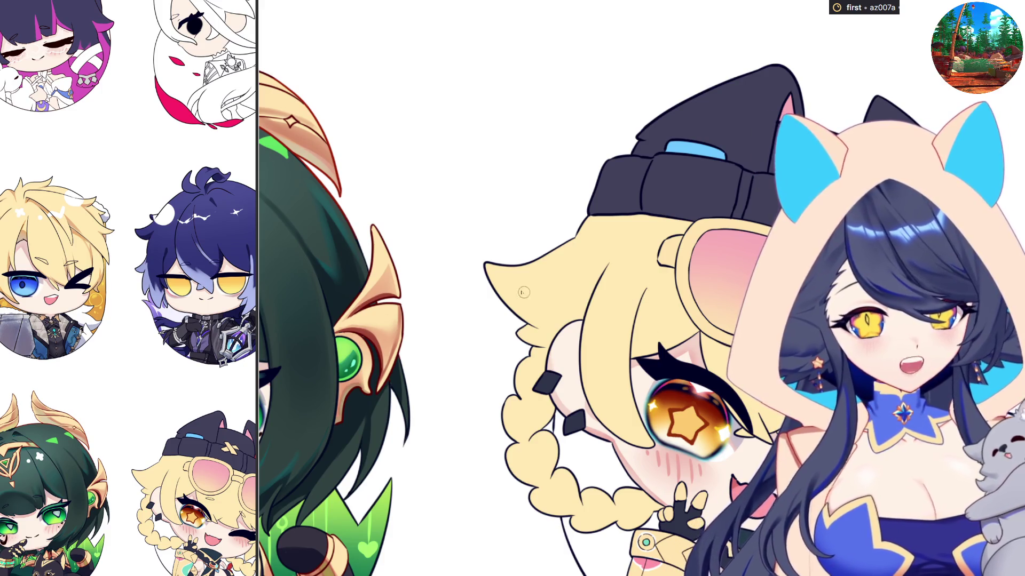
Paint a long, darker shading stroke through the blonde hair, replacing a too-short attempt.
{"action": "left_click_drag", "start_coordinate": [481, 267], "coordinate": [552, 295]}
{"action": "key", "text": "ctrl+z"}
{"action": "left_click_drag", "start_coordinate": [480, 267], "coordinate": [579, 288]}
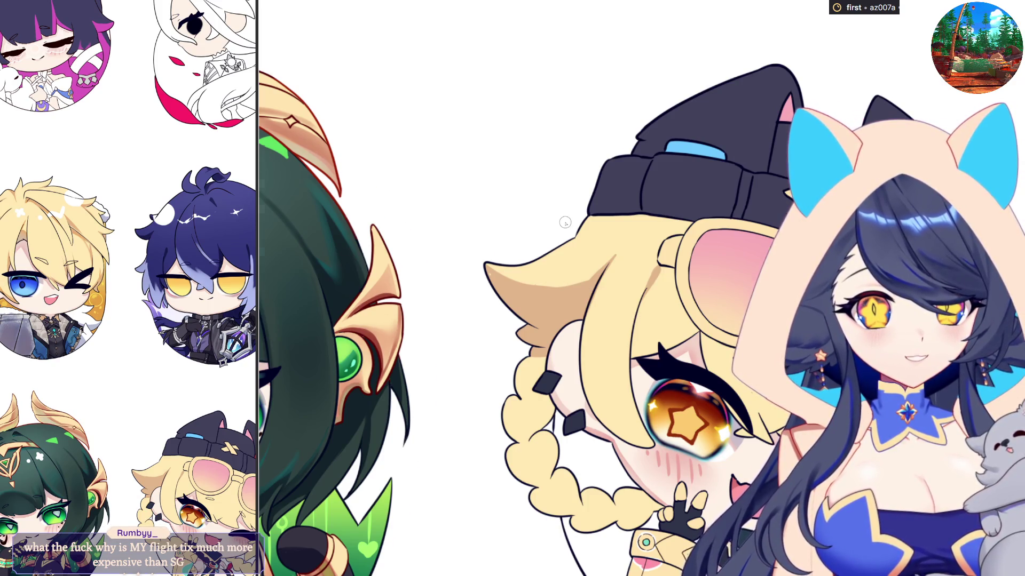
{"action": "scroll", "coordinate": [565, 222], "scroll_direction": "up", "scroll_amount": 2}
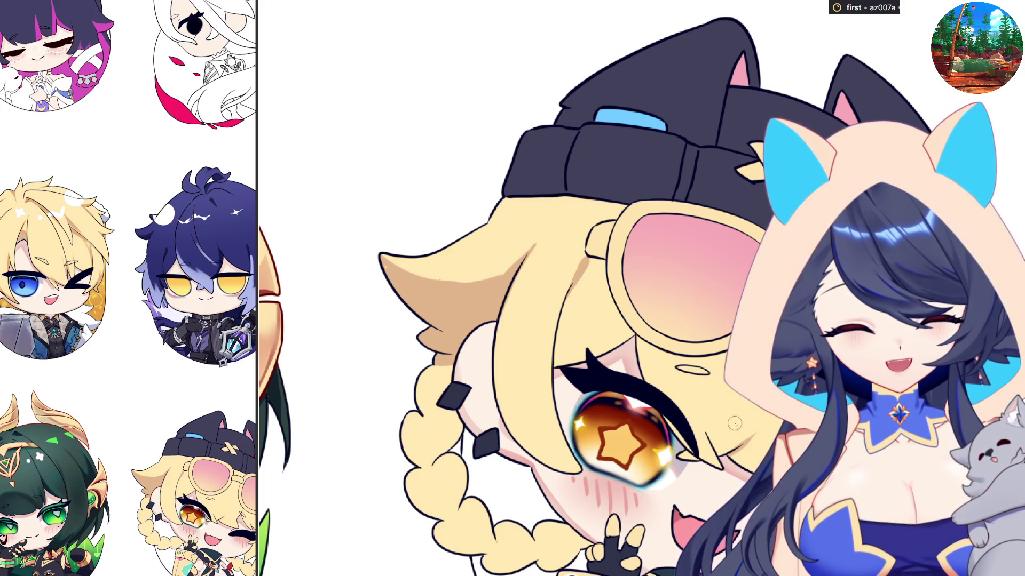
{"action": "key", "text": "Escape"}
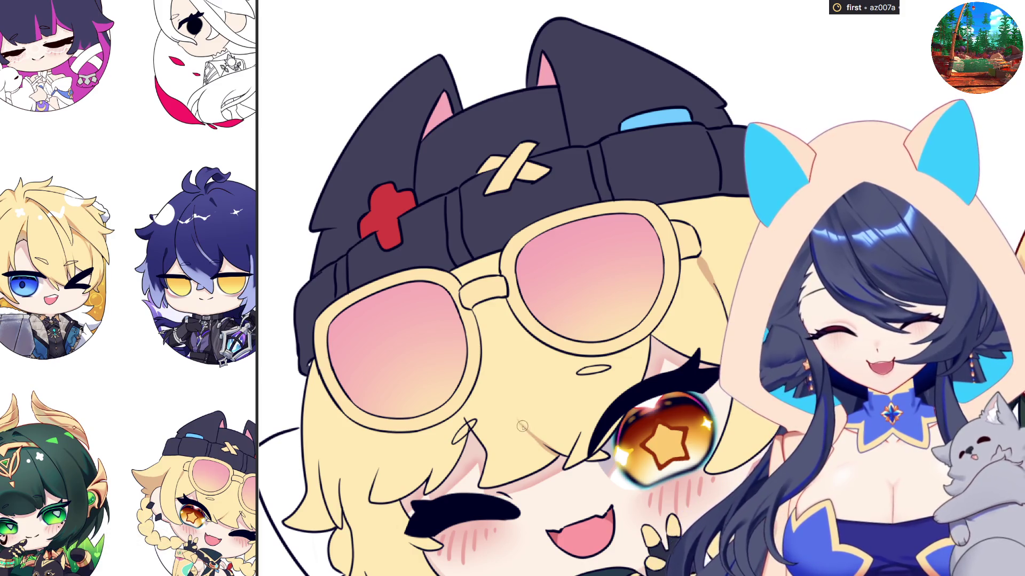
{"action": "key", "text": "m"}
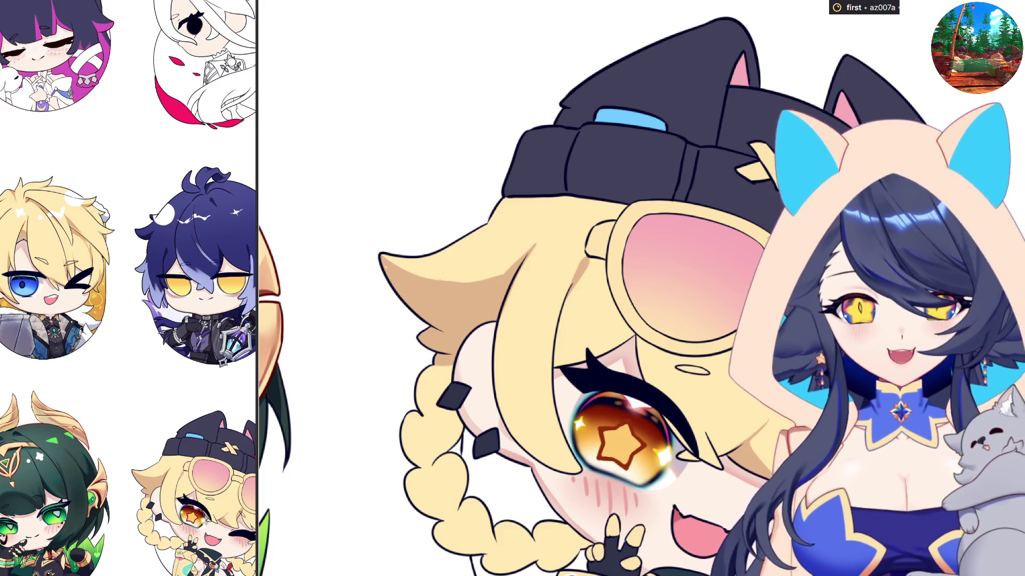
{"action": "scroll", "coordinate": [683, 511], "scroll_direction": "up", "scroll_amount": 2}
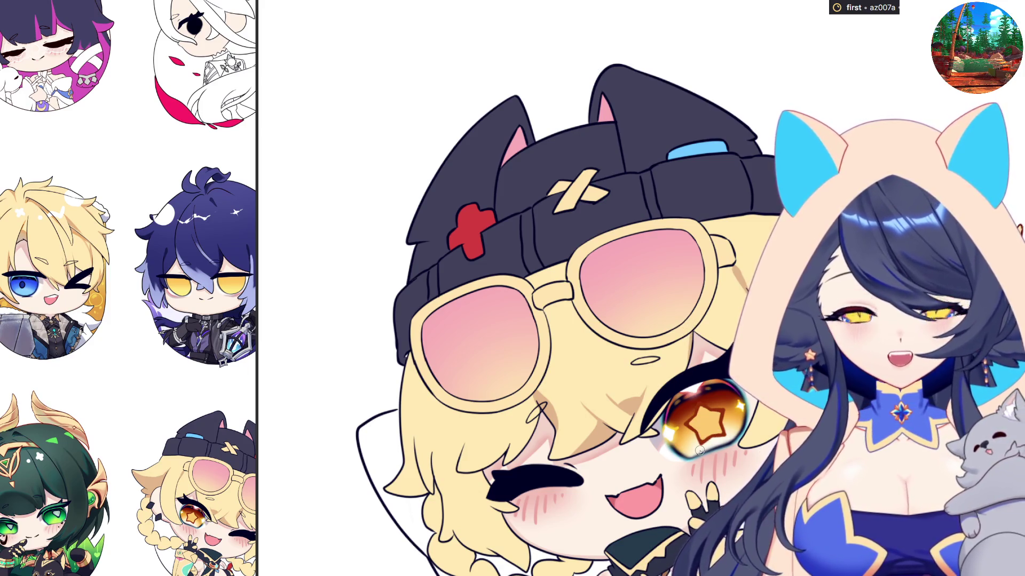
{"action": "key", "text": "m"}
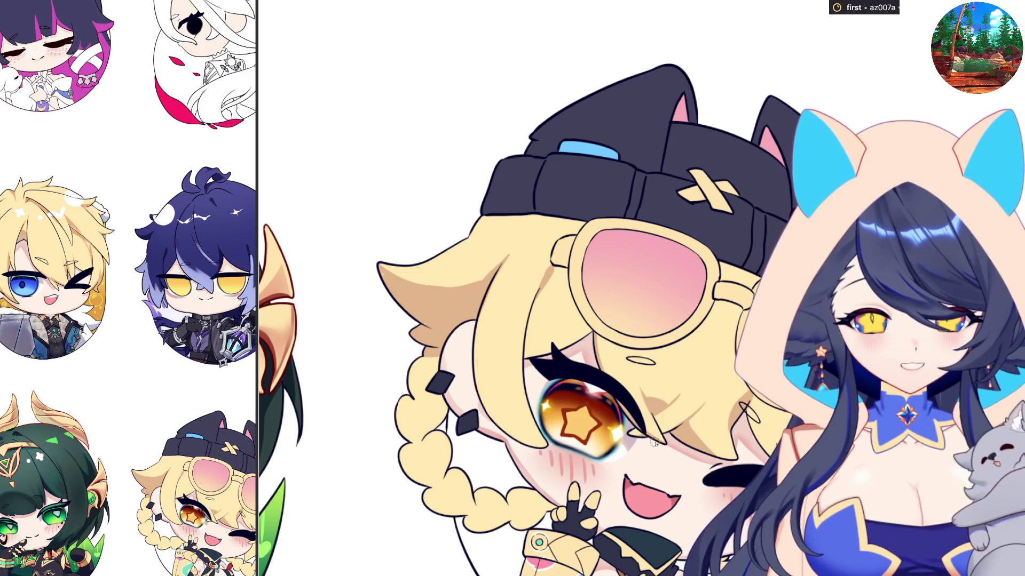
{"action": "key", "text": "m"}
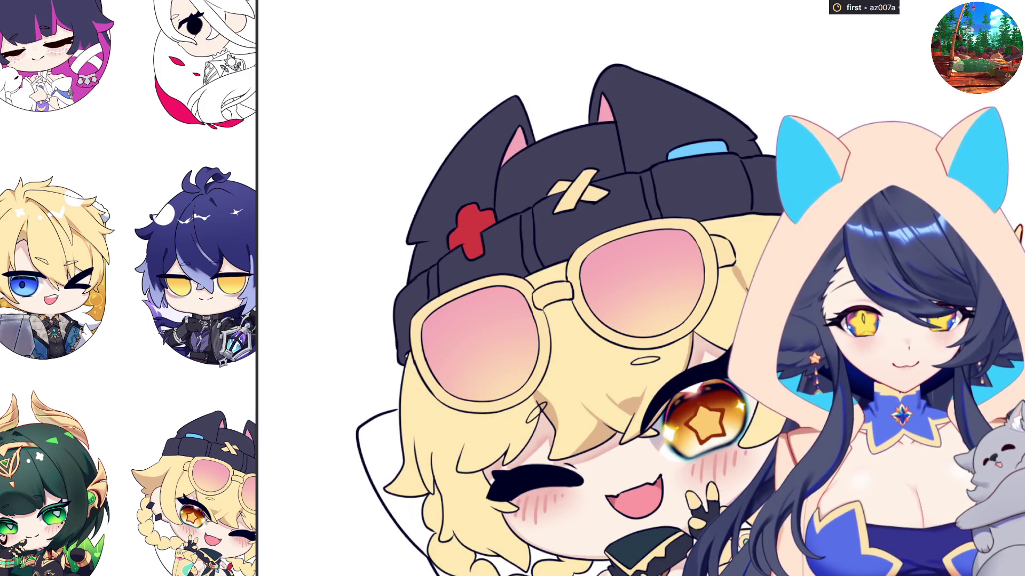
{"action": "key", "text": "m"}
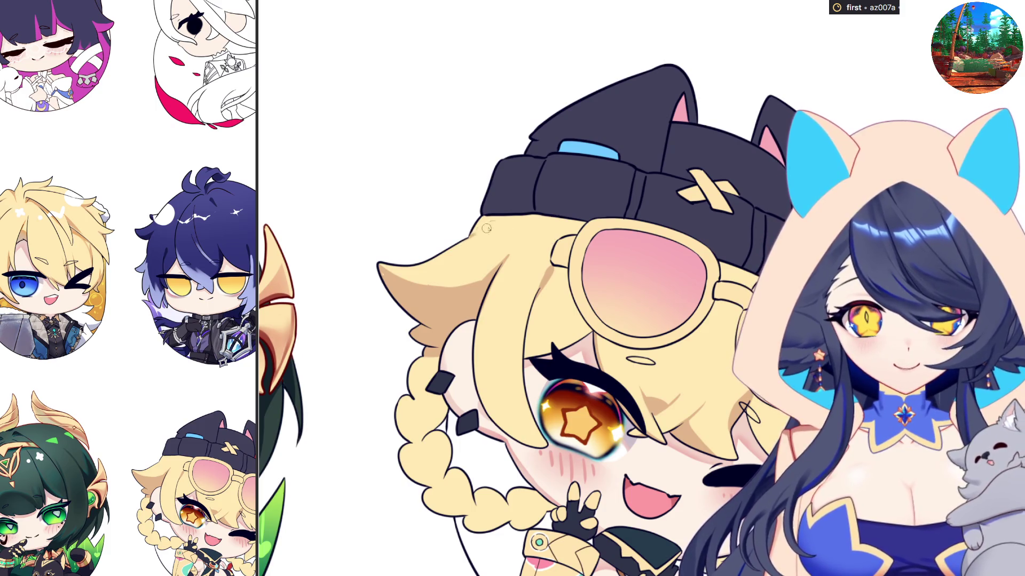
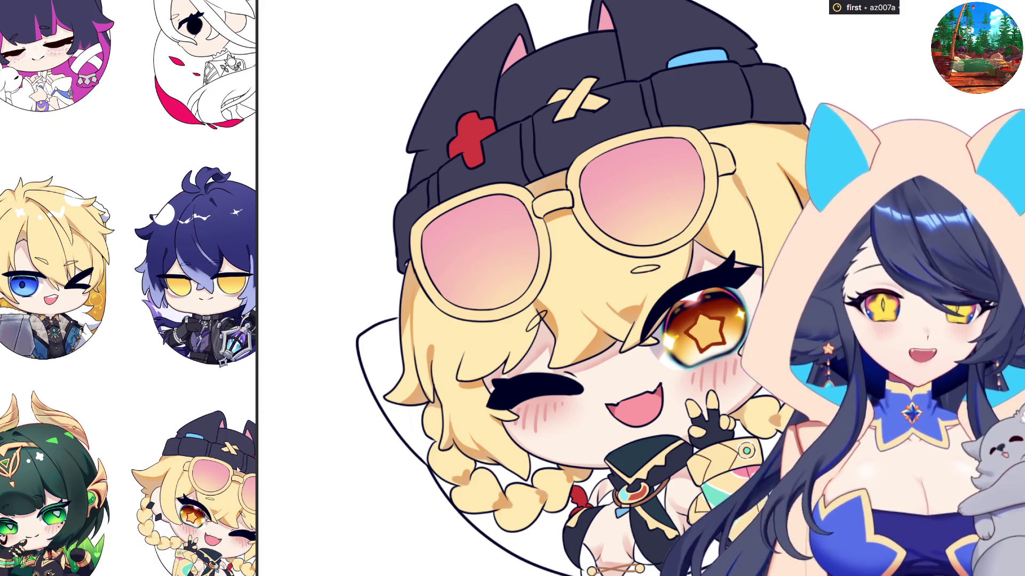
Zoom out and back in on the chibi, then mirror the canvas horizontally and flip it back.
{"action": "scroll", "coordinate": [723, 392], "scroll_direction": "down", "scroll_amount": 5}
{"action": "scroll", "coordinate": [711, 389], "scroll_direction": "up", "scroll_amount": 4}
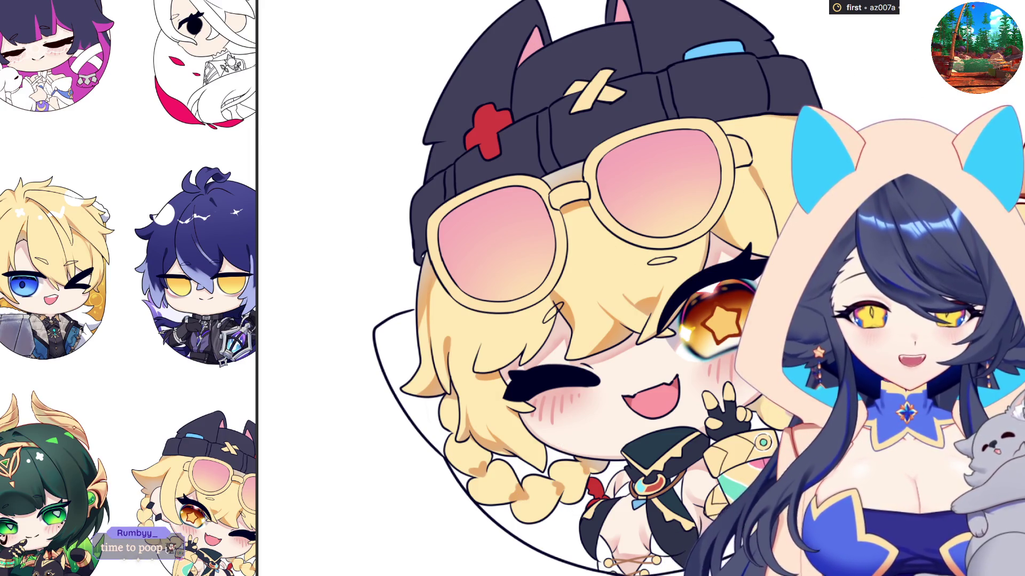
{"action": "scroll", "coordinate": [587, 320], "scroll_direction": "down", "scroll_amount": 4}
{"action": "scroll", "coordinate": [697, 467], "scroll_direction": "up", "scroll_amount": 3}
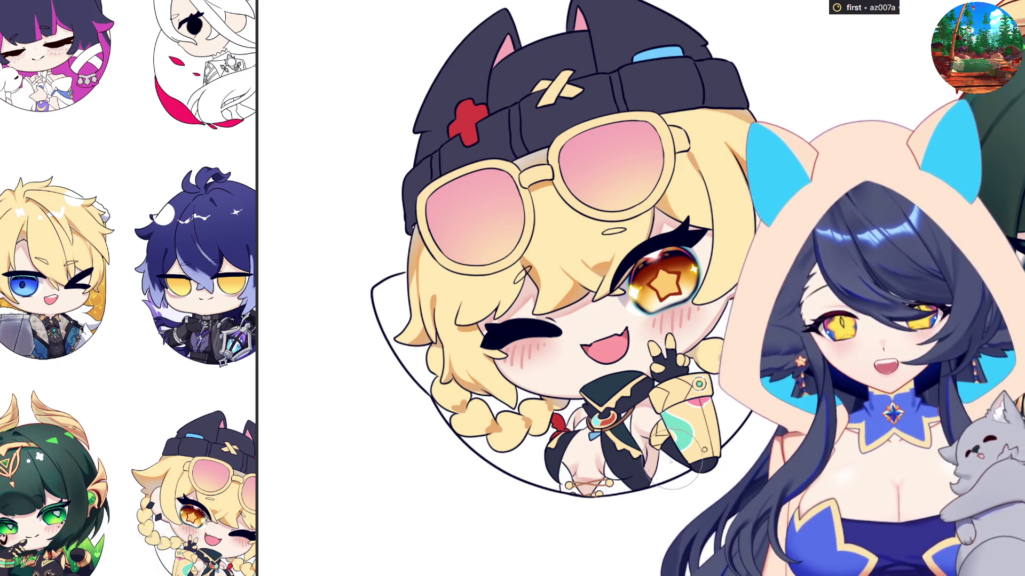
{"action": "scroll", "coordinate": [678, 459], "scroll_direction": "down", "scroll_amount": 5}
{"action": "scroll", "coordinate": [629, 432], "scroll_direction": "up", "scroll_amount": 5}
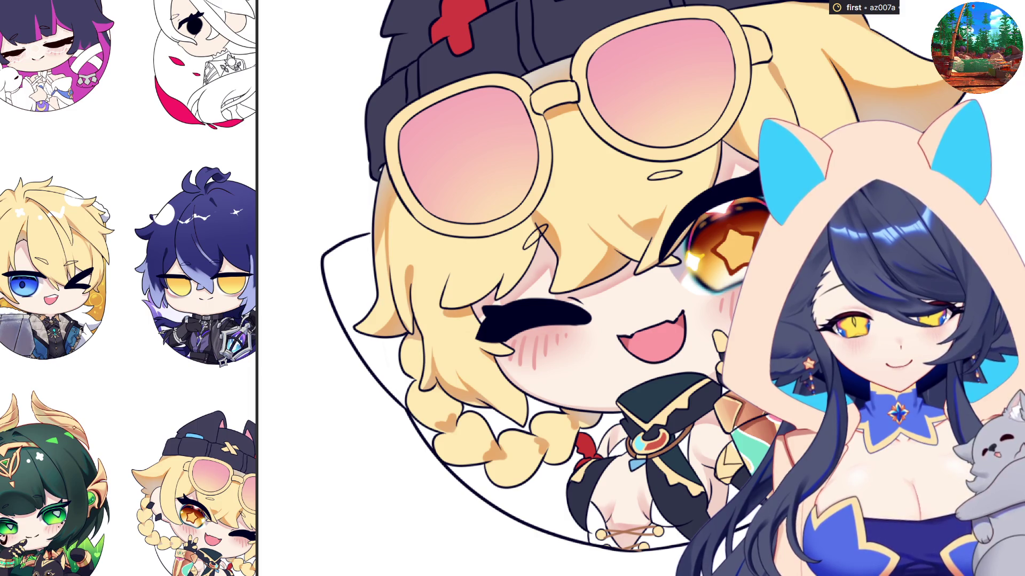
{"action": "key", "text": "h"}
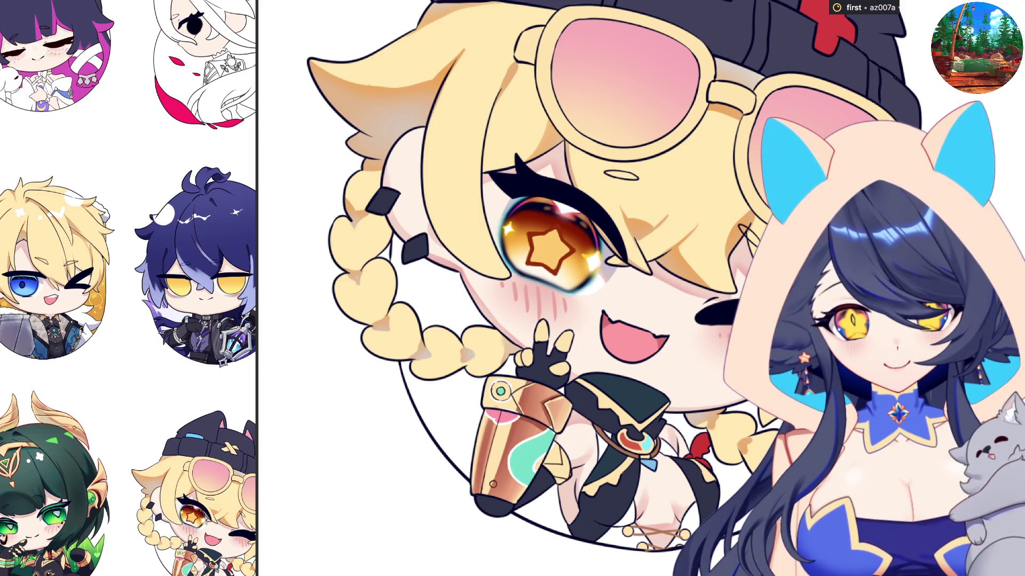
{"action": "key", "text": "h"}
{"action": "key", "text": "h"}
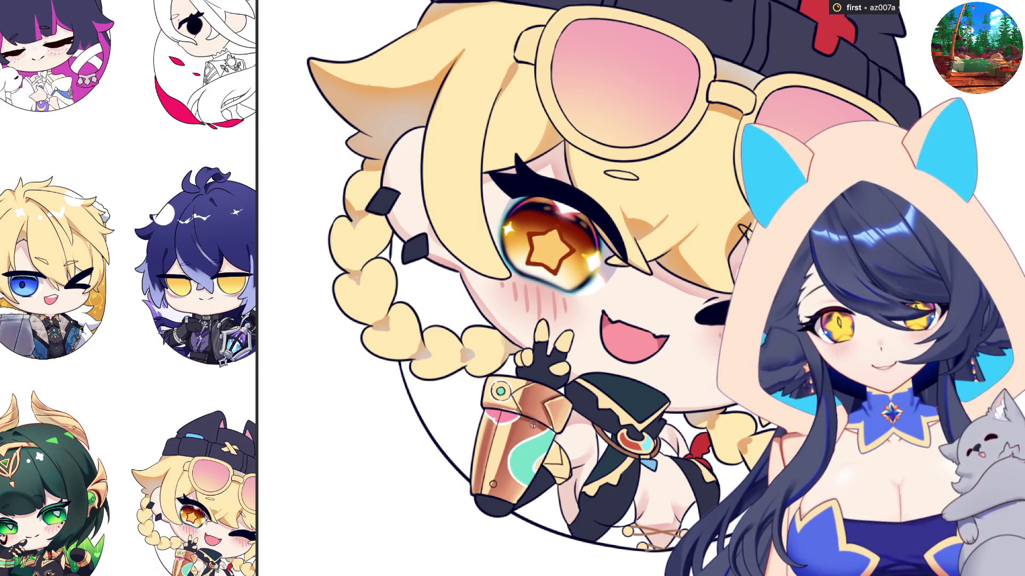
Toggle the horizontal canvas flip so the chibi ends unmirrored, then zoom in slightly.
{"action": "key", "text": "h"}
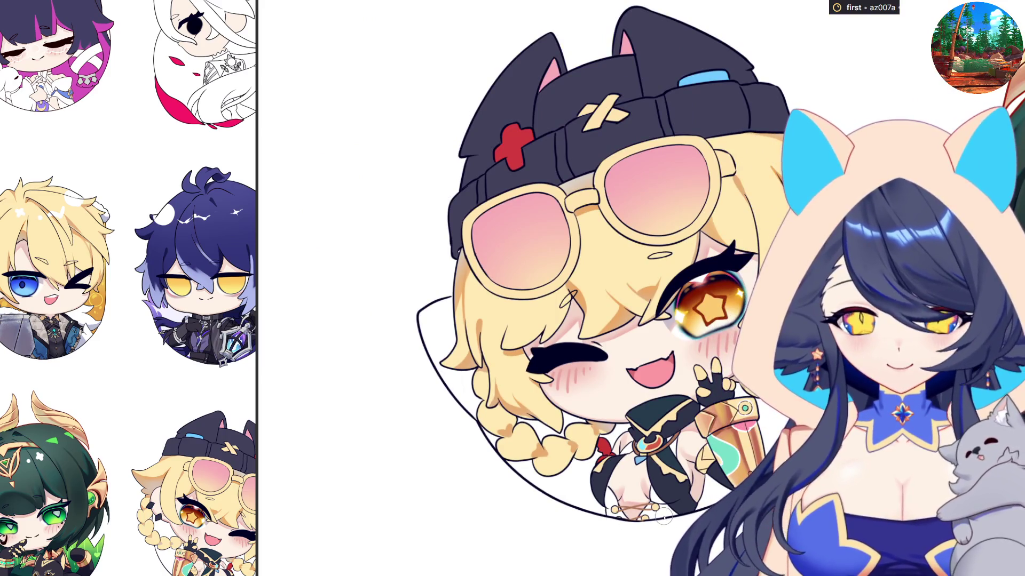
{"action": "scroll", "coordinate": [664, 517], "scroll_direction": "up", "scroll_amount": 2}
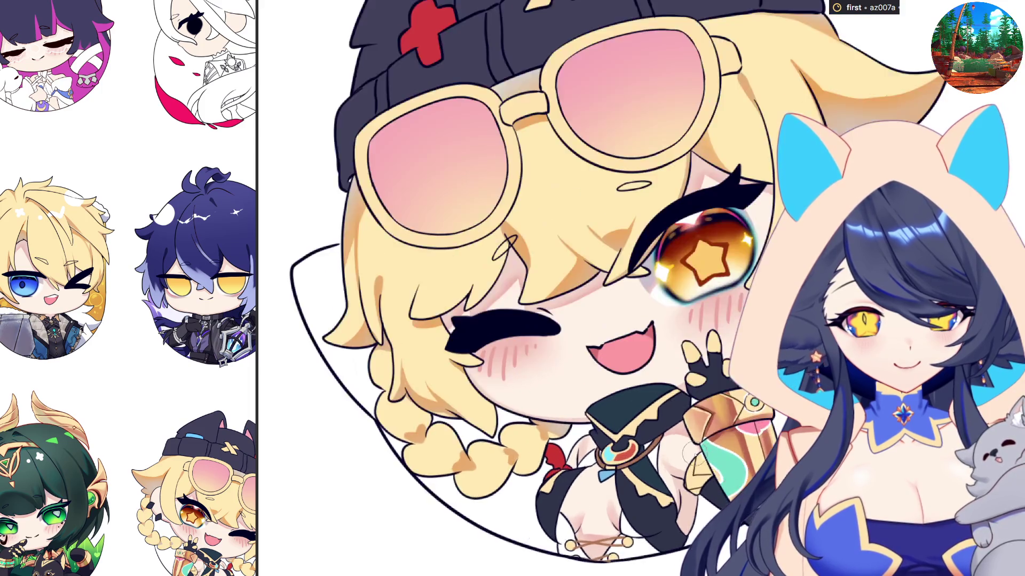
{"action": "scroll", "coordinate": [693, 451], "scroll_direction": "up", "scroll_amount": 5}
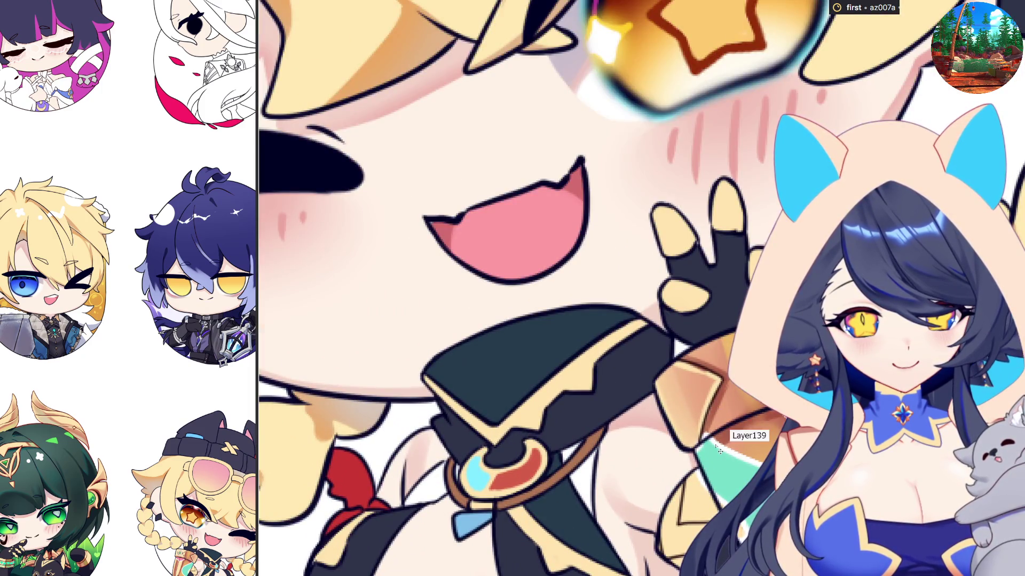
Zoom in on the chibi's mouth and hand, zoom back out, then mirror the canvas.
{"action": "scroll", "coordinate": [678, 475], "scroll_direction": "up", "scroll_amount": 1}
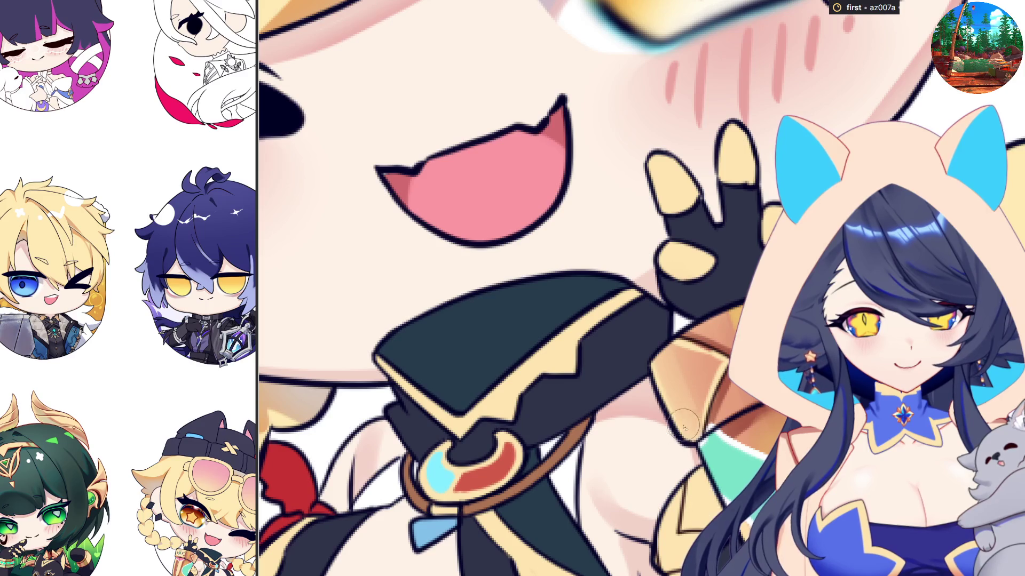
{"action": "scroll", "coordinate": [675, 453], "scroll_direction": "down", "scroll_amount": 4}
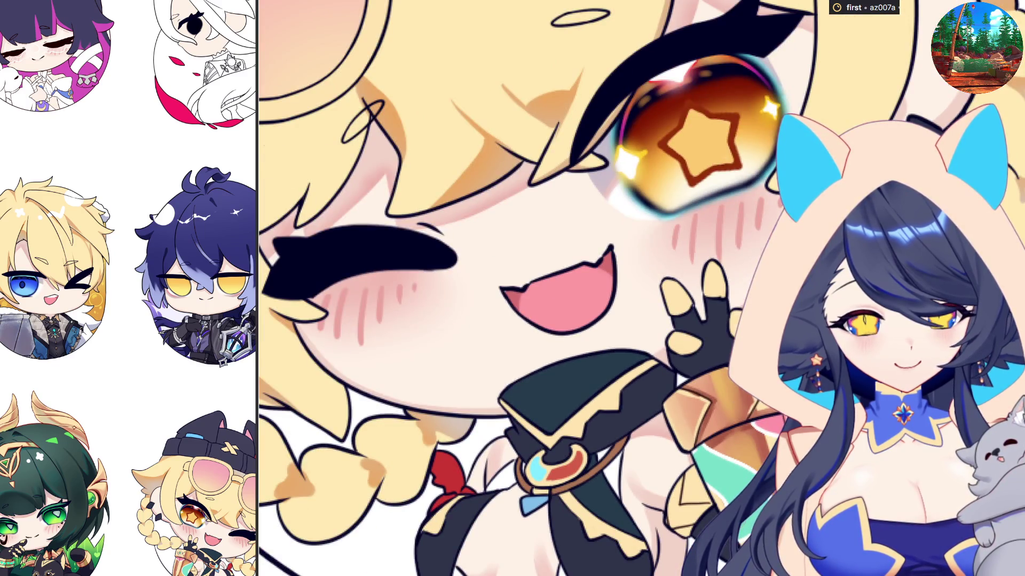
{"action": "scroll", "coordinate": [675, 454], "scroll_direction": "down", "scroll_amount": 1}
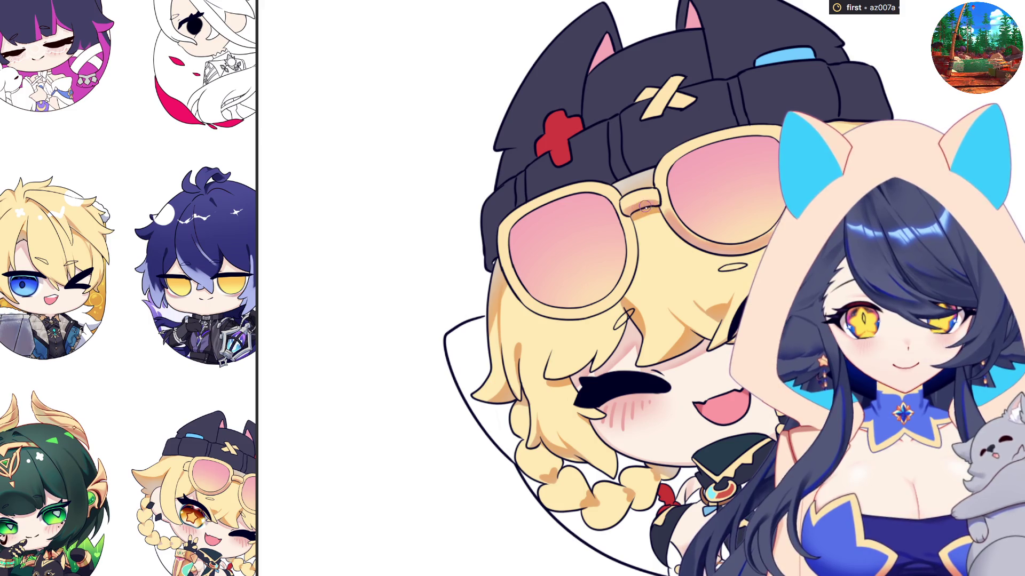
{"action": "key", "text": "Right"}
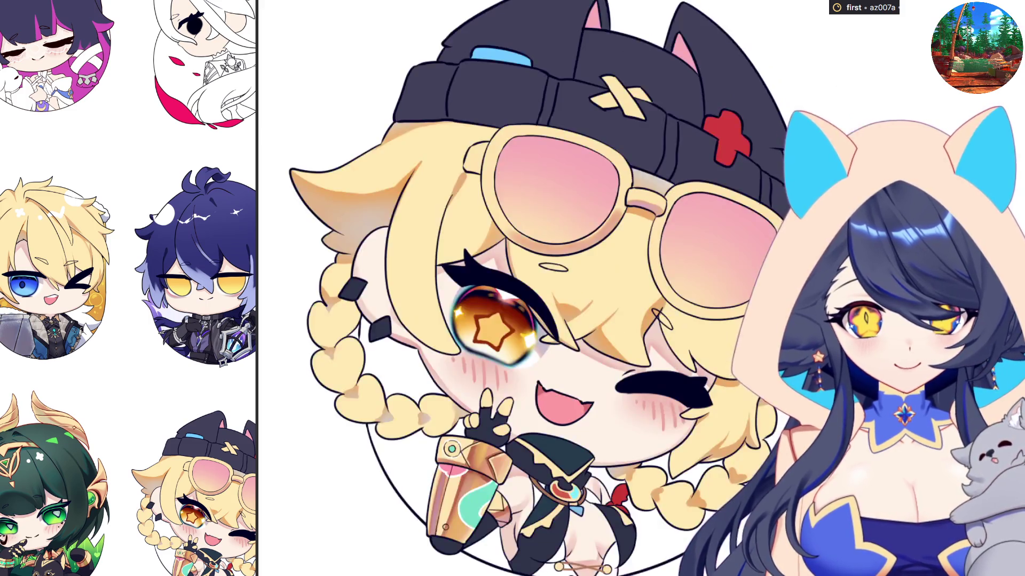
Restore the normal canvas orientation, zoom in, and switch the brush between small and large sizes.
{"action": "key", "text": "Right"}
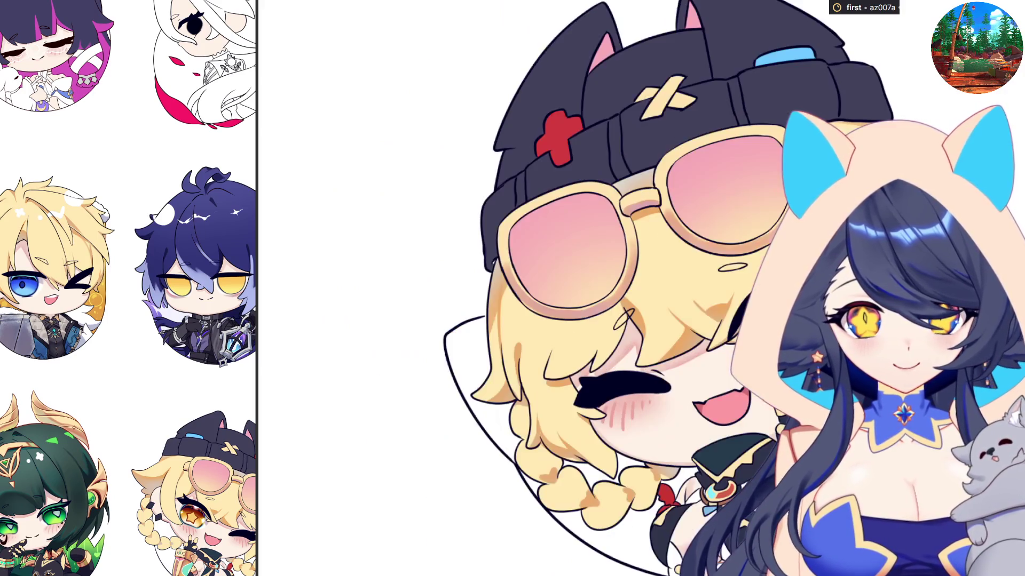
{"action": "scroll", "coordinate": [692, 354], "scroll_direction": "up", "scroll_amount": 1}
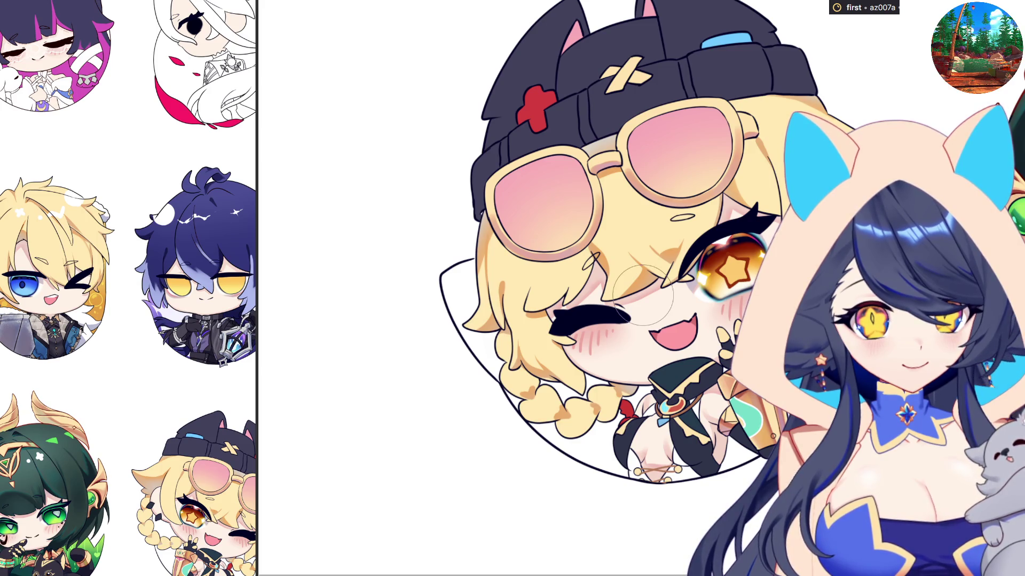
{"action": "key", "text": "bracketleft"}
{"action": "key", "text": "bracketleft"}
{"action": "key", "text": "bracketleft"}
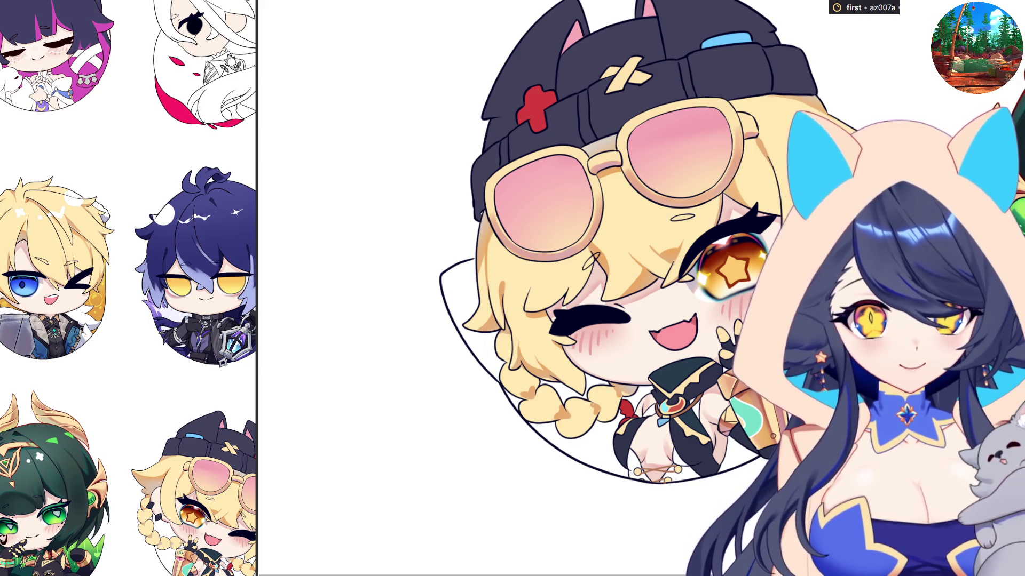
{"action": "key", "text": "bracketright"}
{"action": "key", "text": "bracketright"}
{"action": "key", "text": "bracketright"}
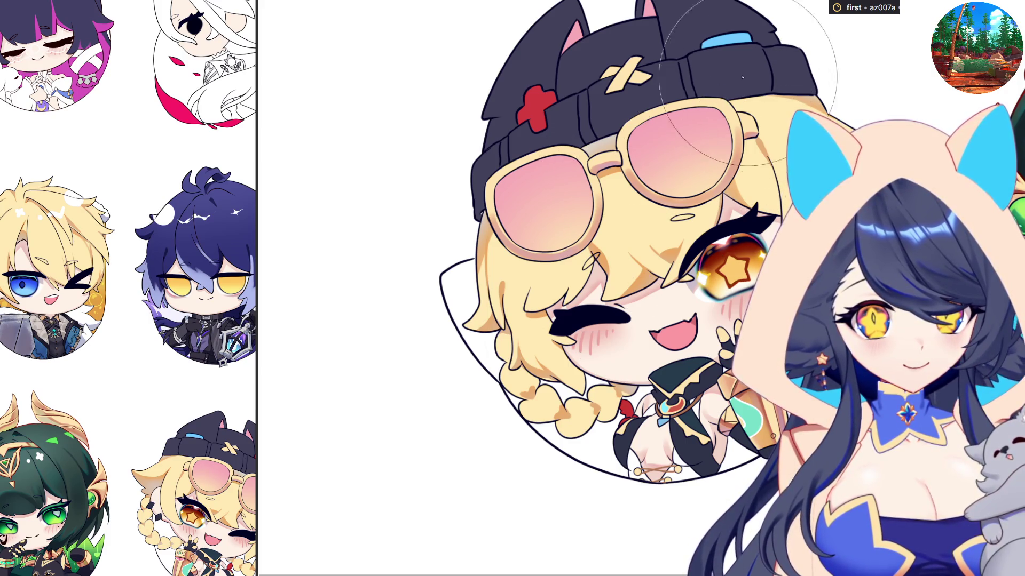
{"action": "key", "text": "bracketleft"}
{"action": "key", "text": "bracketleft"}
{"action": "key", "text": "bracketleft"}
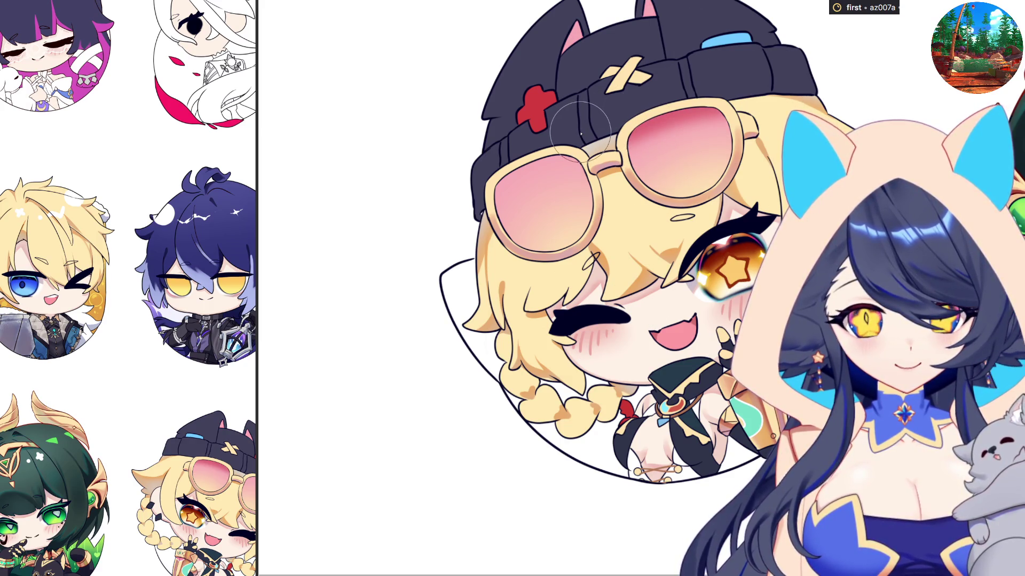
{"action": "key", "text": "bracketright"}
{"action": "key", "text": "bracketright"}
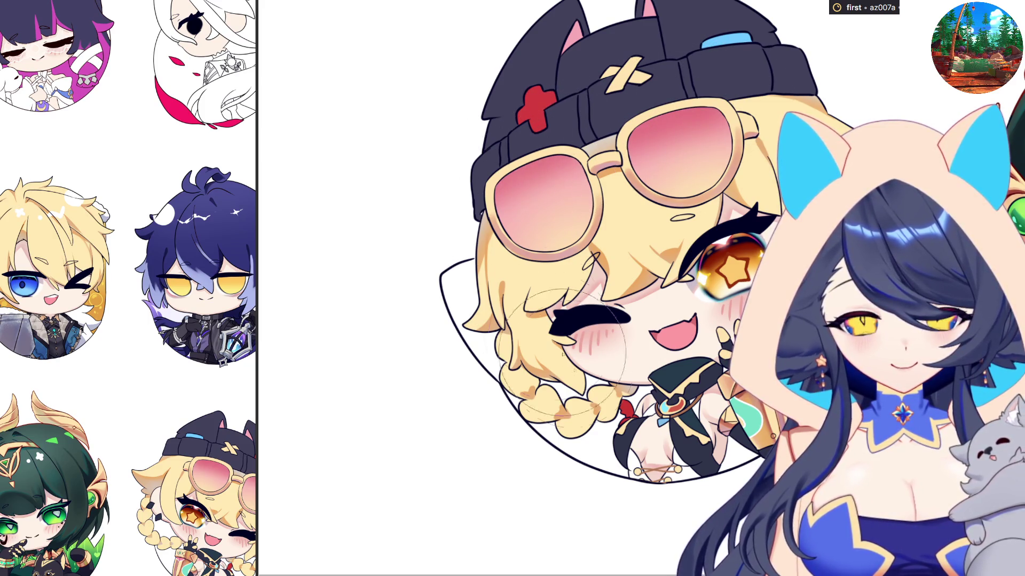
Mirror the canvas view horizontally and zoom in on the black beanie to check the drawing.
{"action": "key", "text": "h"}
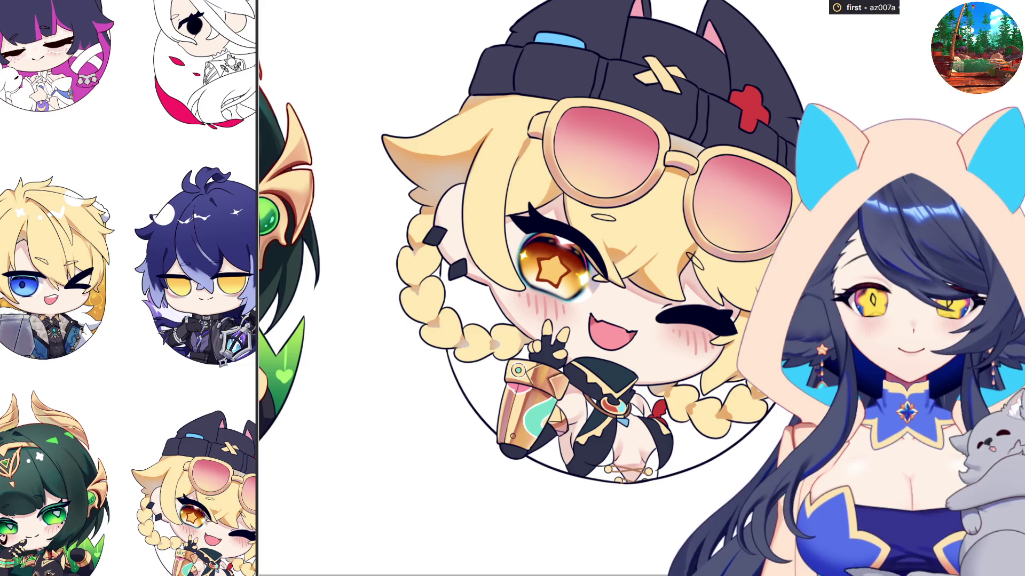
{"action": "scroll", "coordinate": [480, 266], "scroll_direction": "down", "scroll_amount": 3}
{"action": "scroll", "coordinate": [427, 202], "scroll_direction": "up", "scroll_amount": 8}
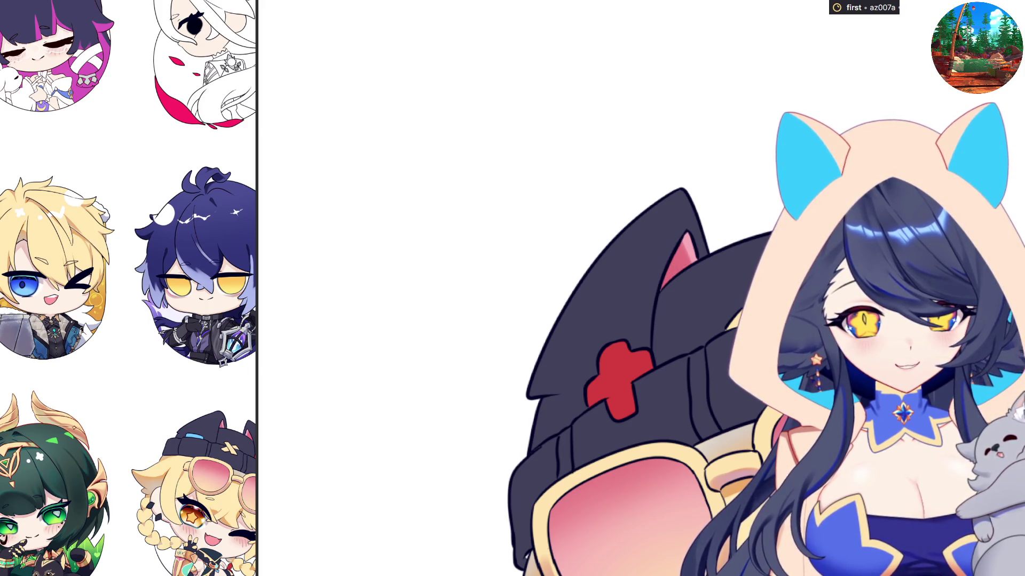
{"action": "scroll", "coordinate": [480, 267], "scroll_direction": "down", "scroll_amount": 3}
Adjust the zoom so the whole unmirrored chibi inside the circle frame is visible.
{"action": "scroll", "coordinate": [640, 427], "scroll_direction": "up", "scroll_amount": 5}
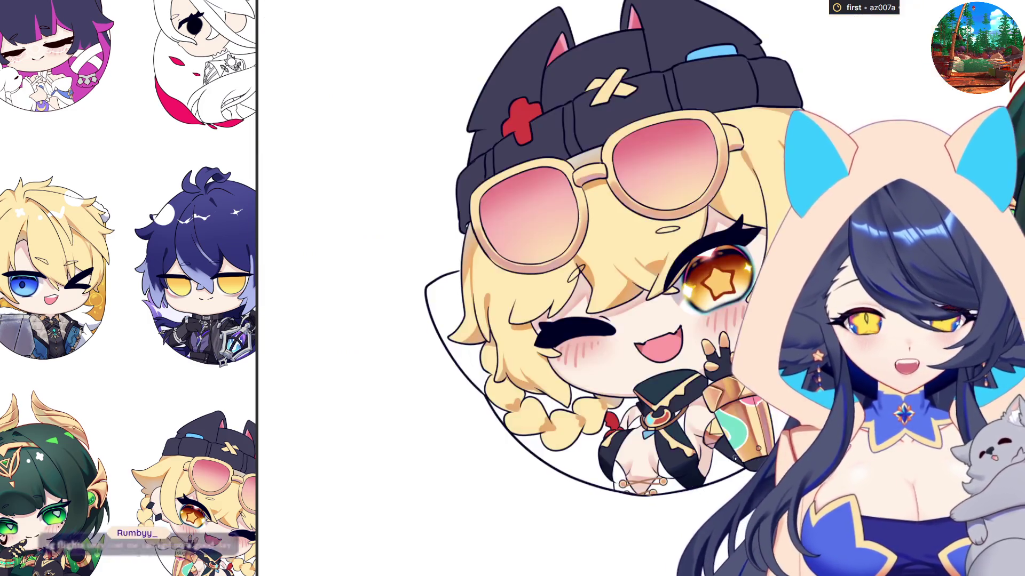
Zoom in on the chibi's face and back out to compare it.
{"action": "scroll", "coordinate": [659, 441], "scroll_direction": "up", "scroll_amount": 2}
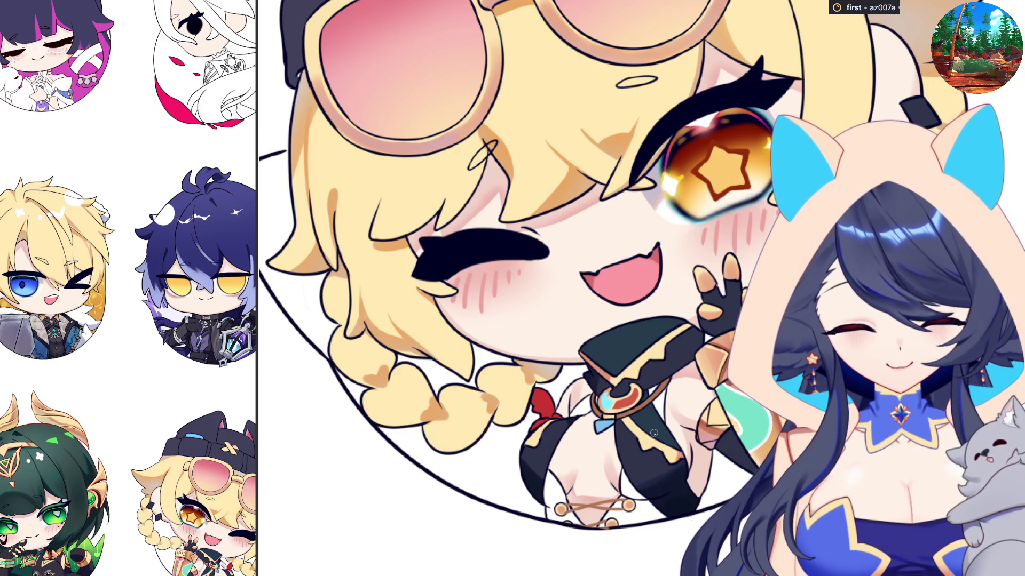
{"action": "scroll", "coordinate": [654, 433], "scroll_direction": "down", "scroll_amount": 2}
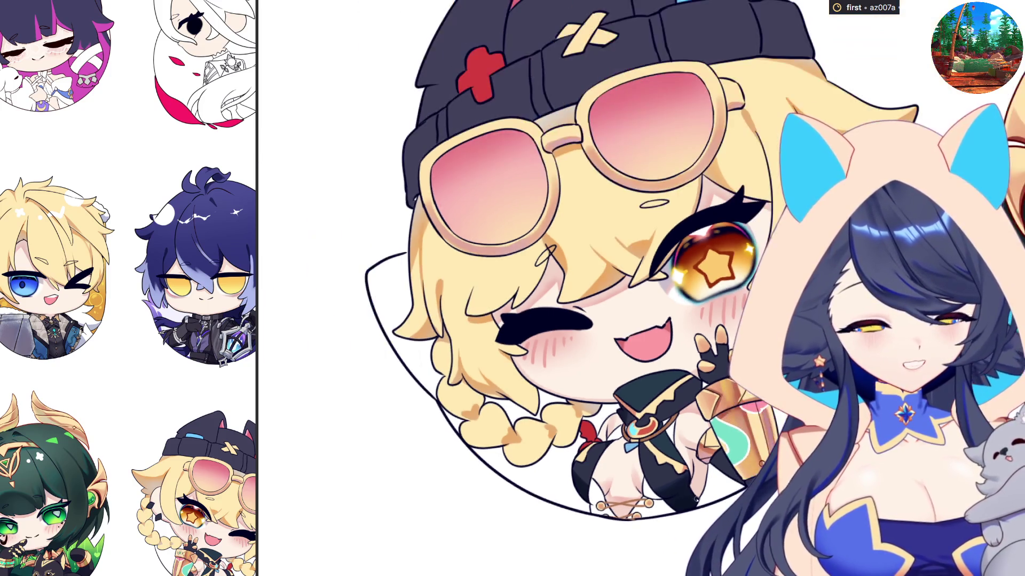
{"action": "scroll", "coordinate": [687, 466], "scroll_direction": "down", "scroll_amount": 1}
{"action": "scroll", "coordinate": [686, 465], "scroll_direction": "up", "scroll_amount": 3}
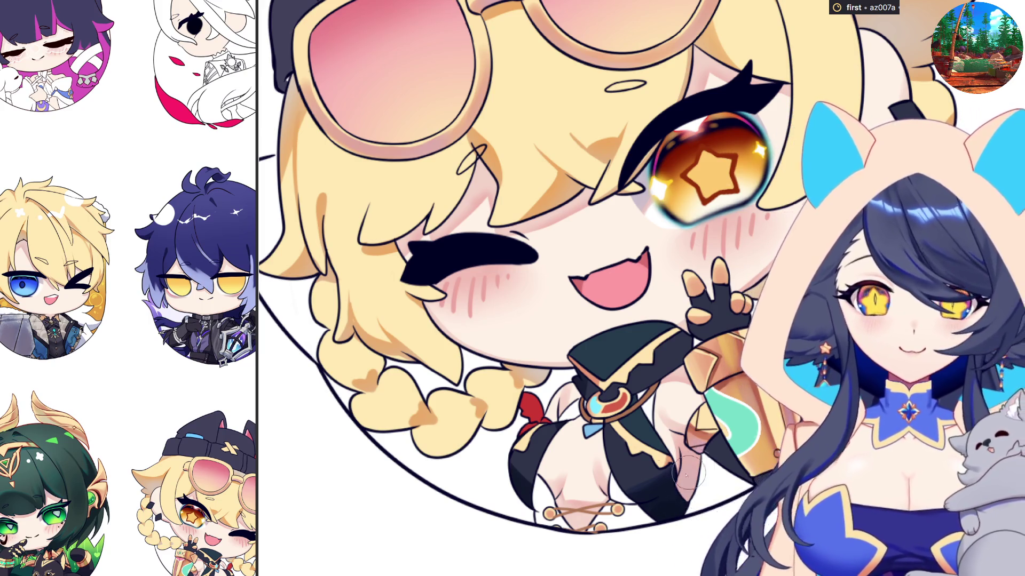
{"action": "scroll", "coordinate": [685, 524], "scroll_direction": "down", "scroll_amount": 2}
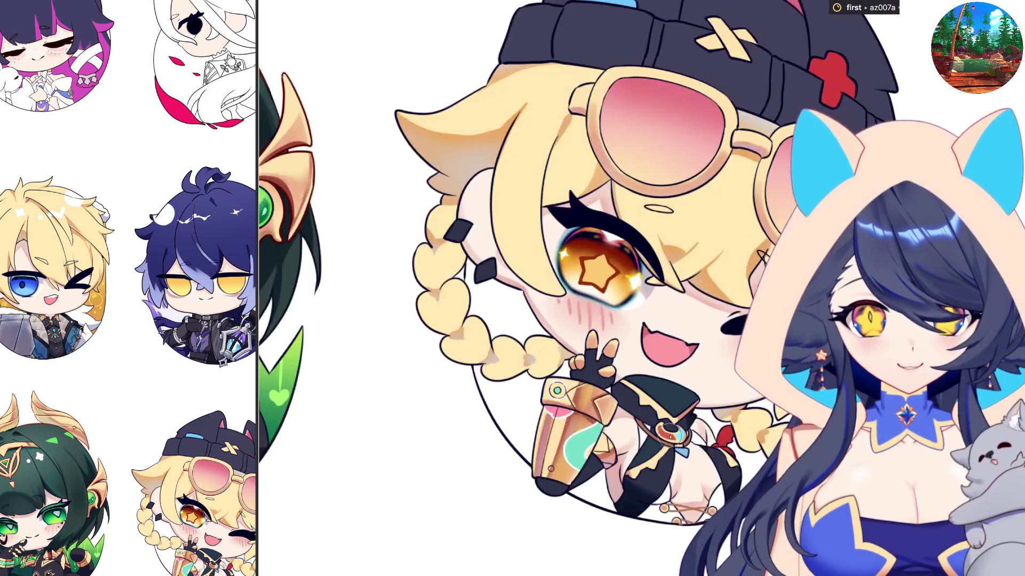
{"action": "scroll", "coordinate": [667, 436], "scroll_direction": "down", "scroll_amount": 2}
Zoom in on the star eye and braid, then rotate the view to tilt the canvas.
{"action": "scroll", "coordinate": [595, 363], "scroll_direction": "up", "scroll_amount": 3}
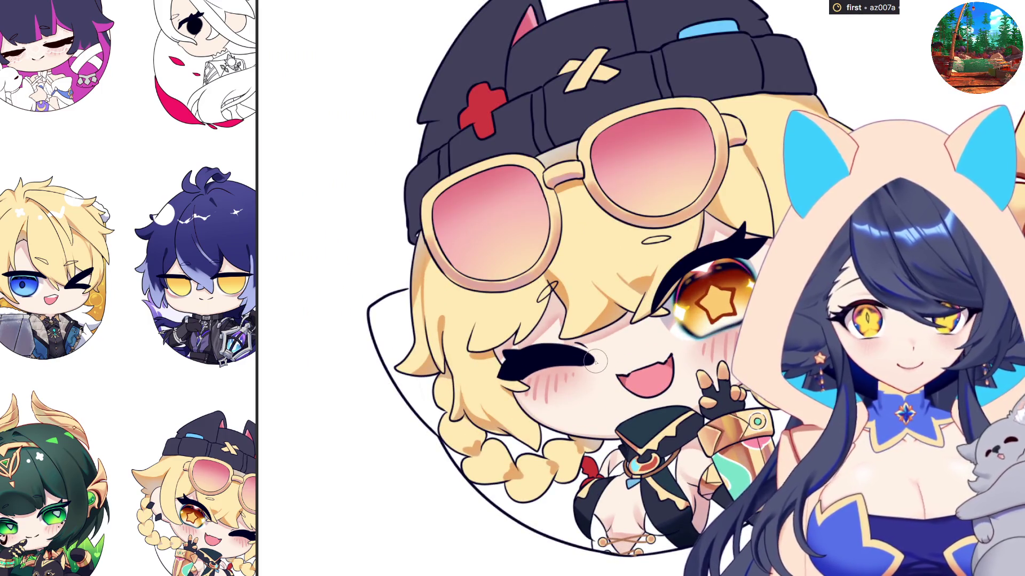
{"action": "scroll", "coordinate": [595, 363], "scroll_direction": "down", "scroll_amount": 1}
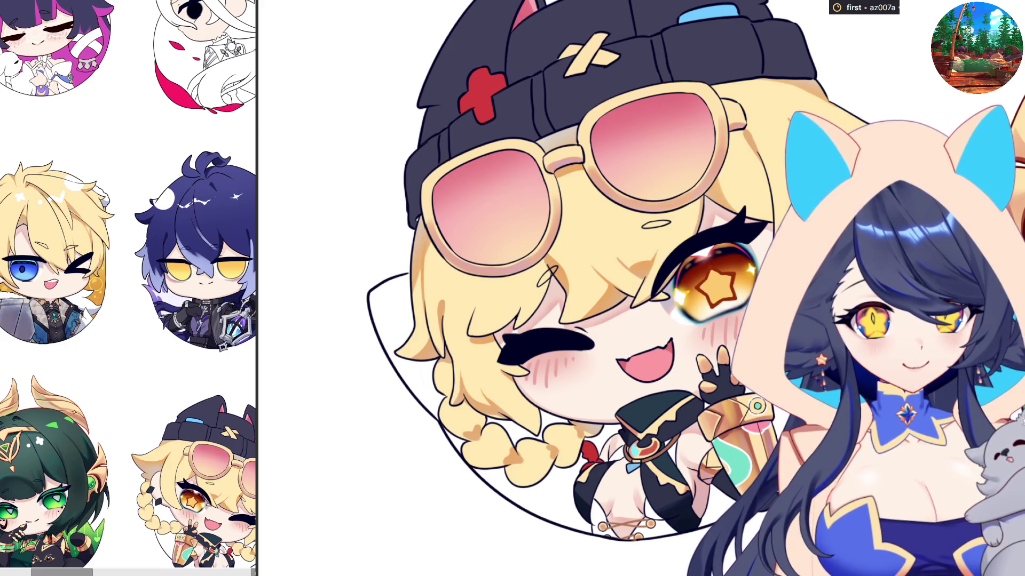
{"action": "scroll", "coordinate": [662, 251], "scroll_direction": "up", "scroll_amount": 2}
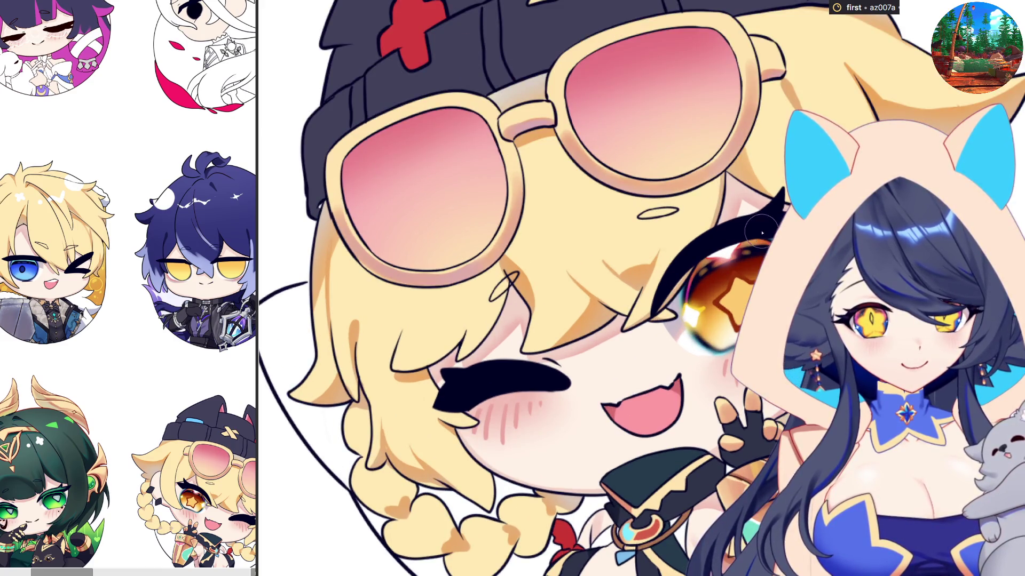
{"action": "scroll", "coordinate": [775, 227], "scroll_direction": "up", "scroll_amount": 1}
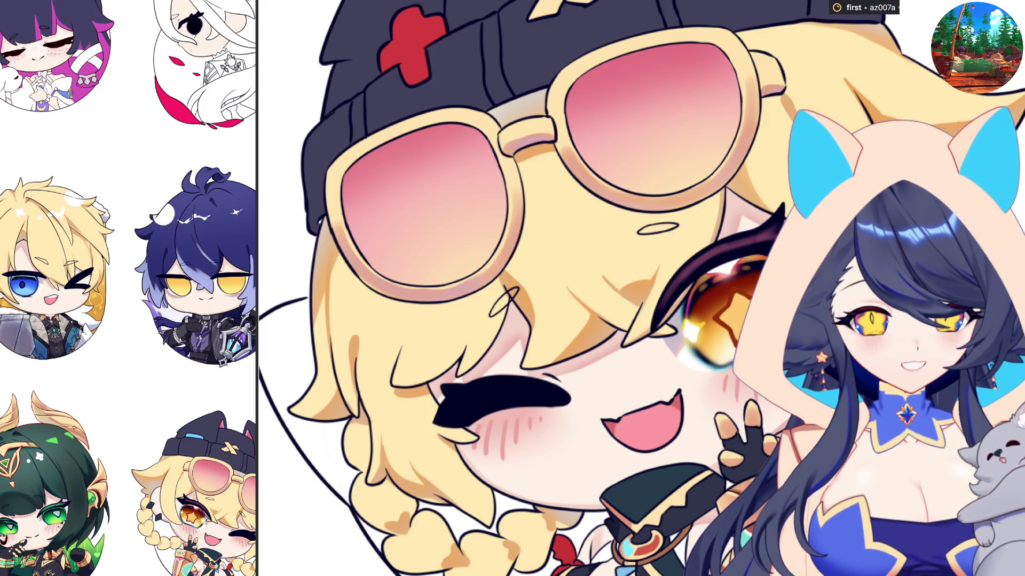
{"action": "left_click_drag", "start_coordinate": [643, 295], "coordinate": [485, 485]}
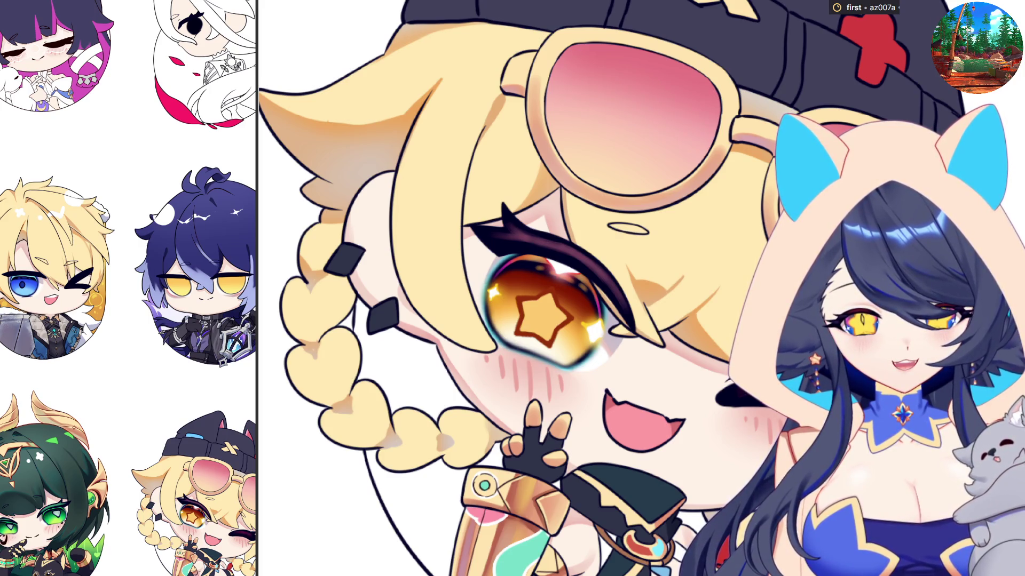
Rotate the view back upright over the glasses and winking eye.
{"action": "left_click_drag", "start_coordinate": [485, 486], "coordinate": [702, 261]}
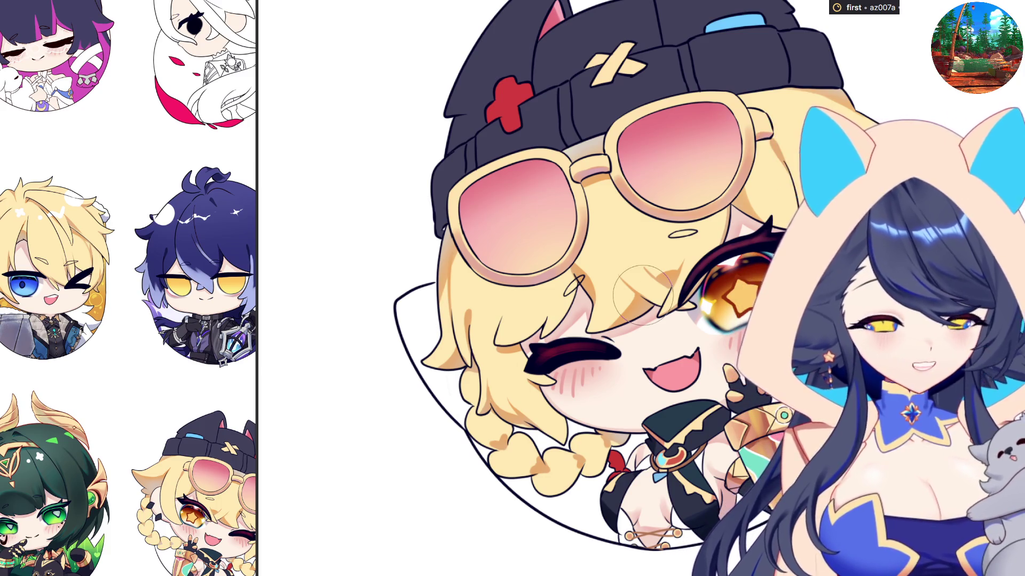
Paint two soft white highlight strokes on the blonde hair around the glasses.
{"action": "left_click_drag", "start_coordinate": [468, 271], "coordinate": [512, 266]}
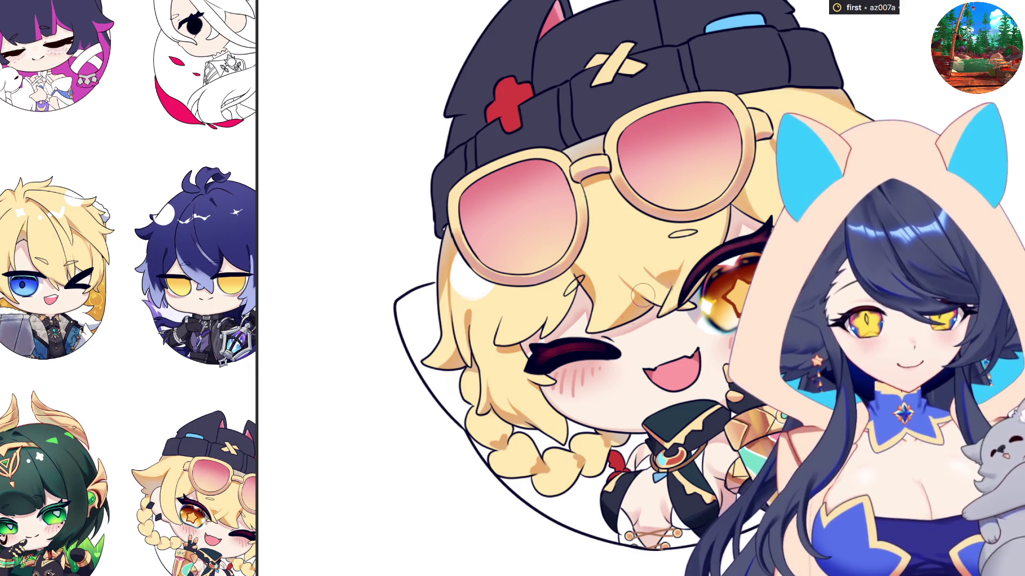
{"action": "left_click_drag", "start_coordinate": [607, 240], "coordinate": [640, 213]}
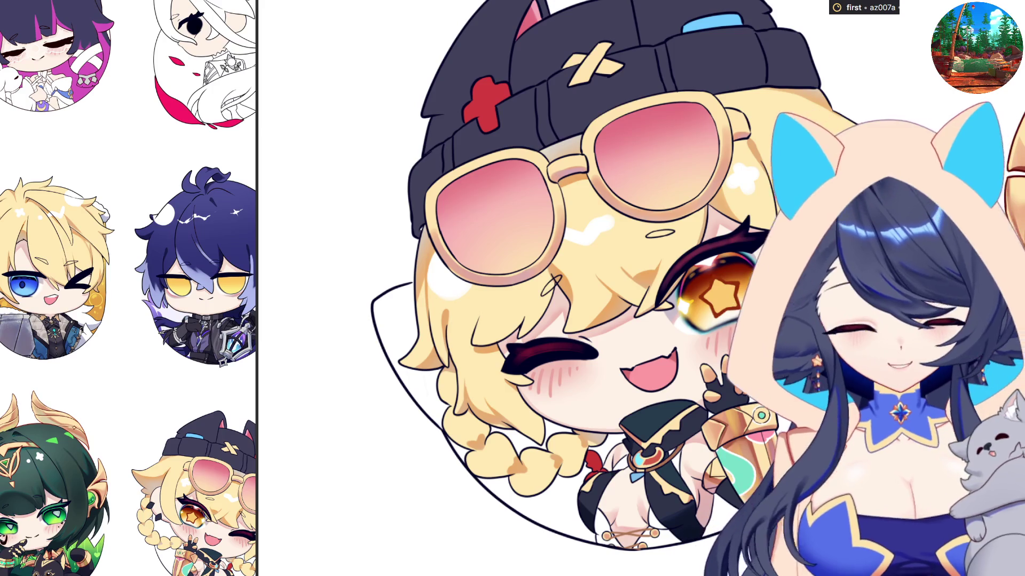
{"action": "scroll", "coordinate": [658, 334], "scroll_direction": "down", "scroll_amount": 3}
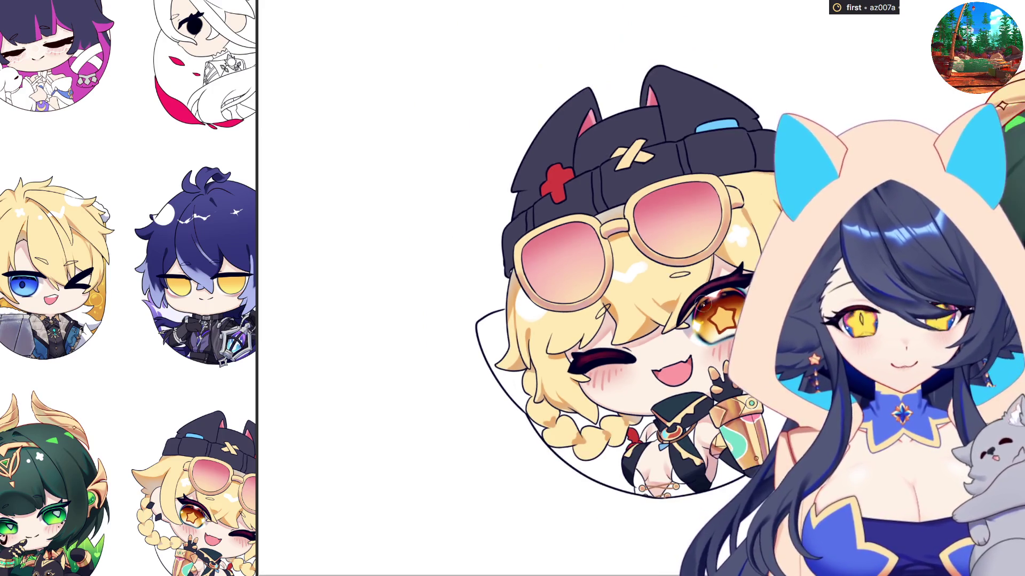
{"action": "scroll", "coordinate": [648, 271], "scroll_direction": "up", "scroll_amount": 3}
{"action": "scroll", "coordinate": [616, 338], "scroll_direction": "down", "scroll_amount": 2}
{"action": "key", "text": "m"}
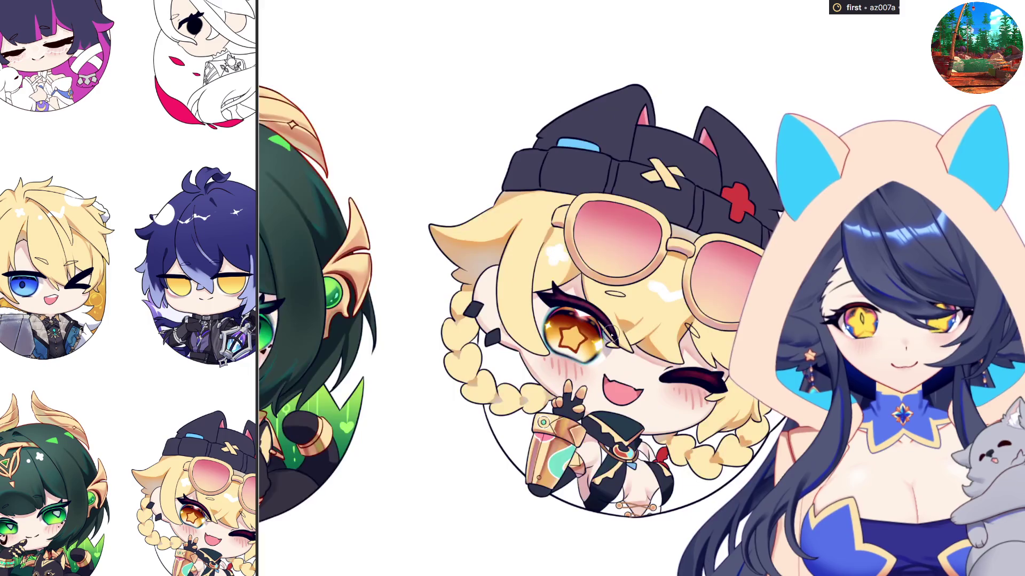
{"action": "key", "text": "m"}
{"action": "scroll", "coordinate": [681, 345], "scroll_direction": "up", "scroll_amount": 3}
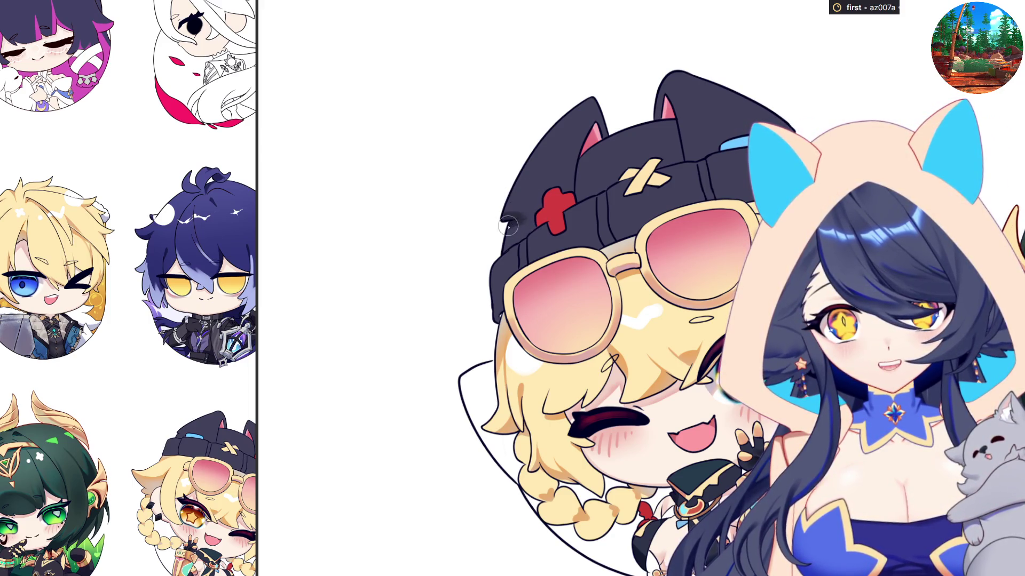
Darken the beanie's left edge with a dark stroke, then mirror the canvas to check it.
{"action": "mouse_move", "coordinate": [508, 227]}
{"action": "left_mouse_down"}
{"action": "mouse_move", "coordinate": [490, 267]}
{"action": "mouse_move", "coordinate": [525, 255]}
{"action": "left_mouse_up"}
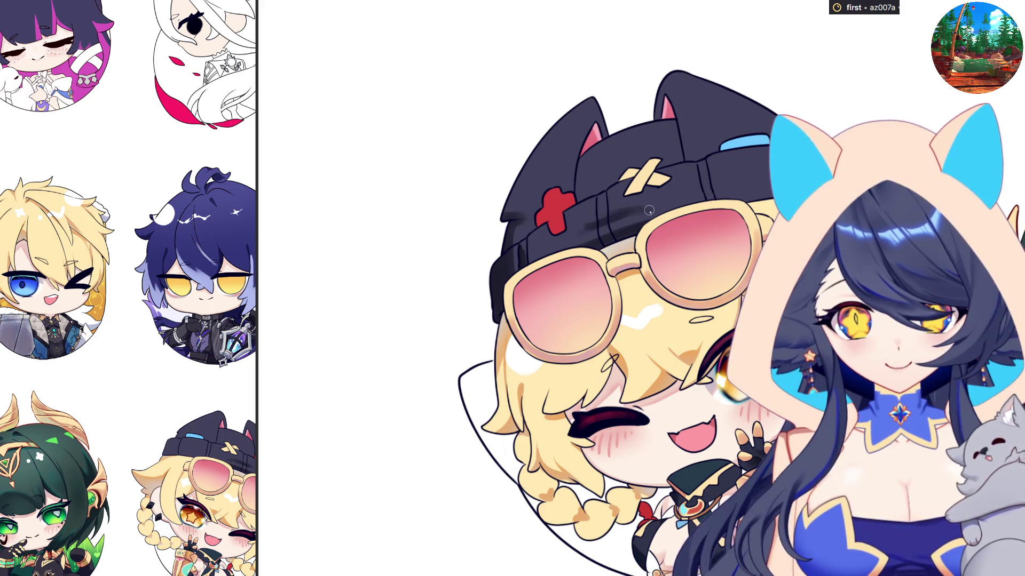
{"action": "key", "text": "m"}
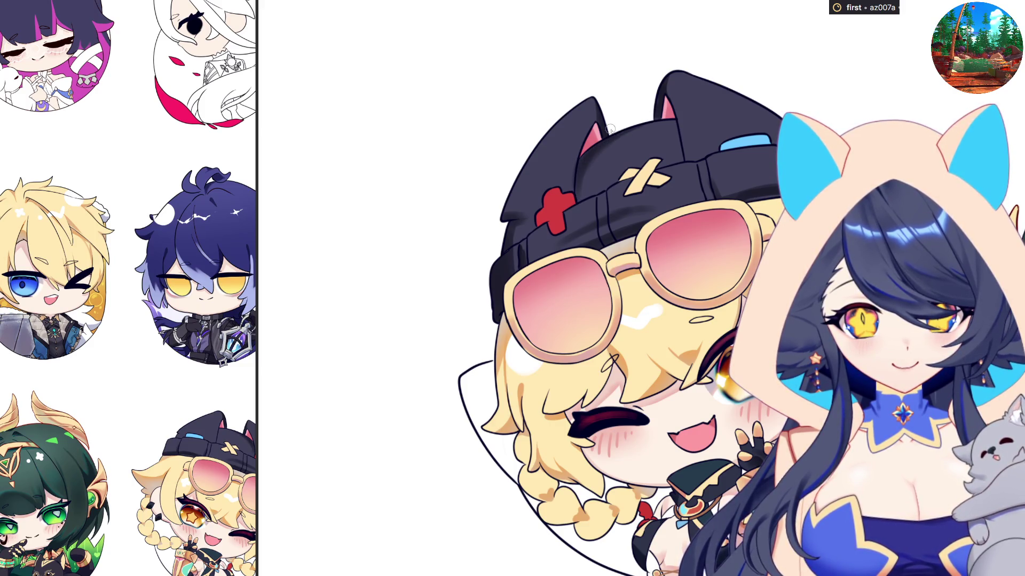
Paint a light grey highlight stroke down the beanie's right cat ear and fill its outline.
{"action": "key", "text": "h"}
{"action": "key", "text": "h"}
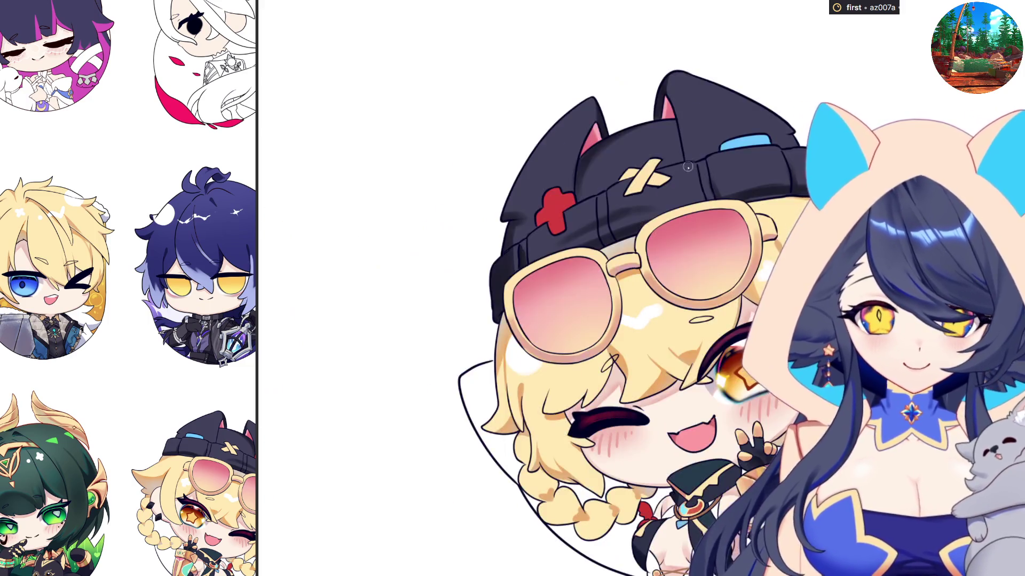
{"action": "scroll", "coordinate": [687, 167], "scroll_direction": "down", "scroll_amount": 2}
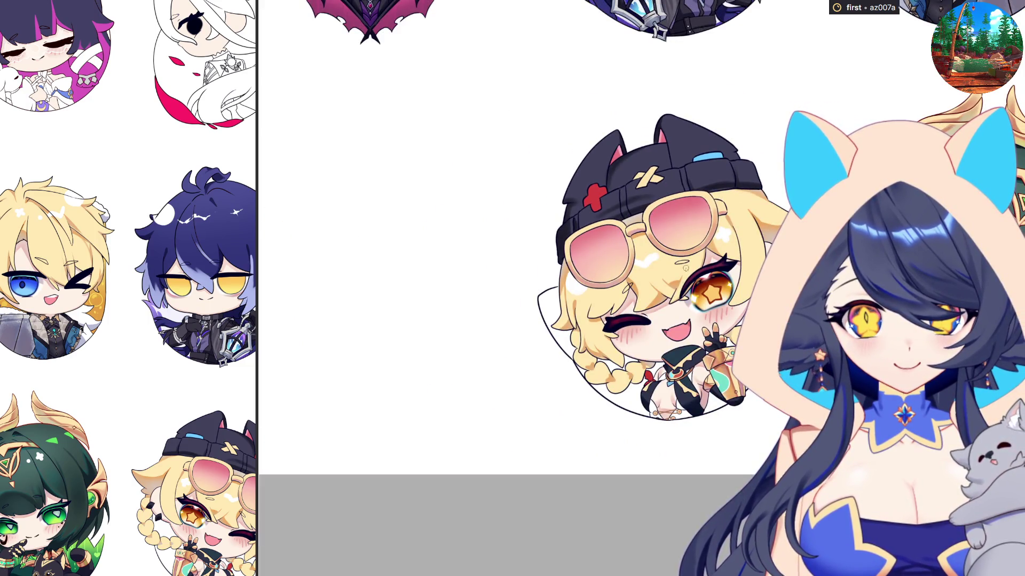
{"action": "scroll", "coordinate": [685, 267], "scroll_direction": "down", "scroll_amount": 1}
{"action": "scroll", "coordinate": [681, 266], "scroll_direction": "up", "scroll_amount": 4}
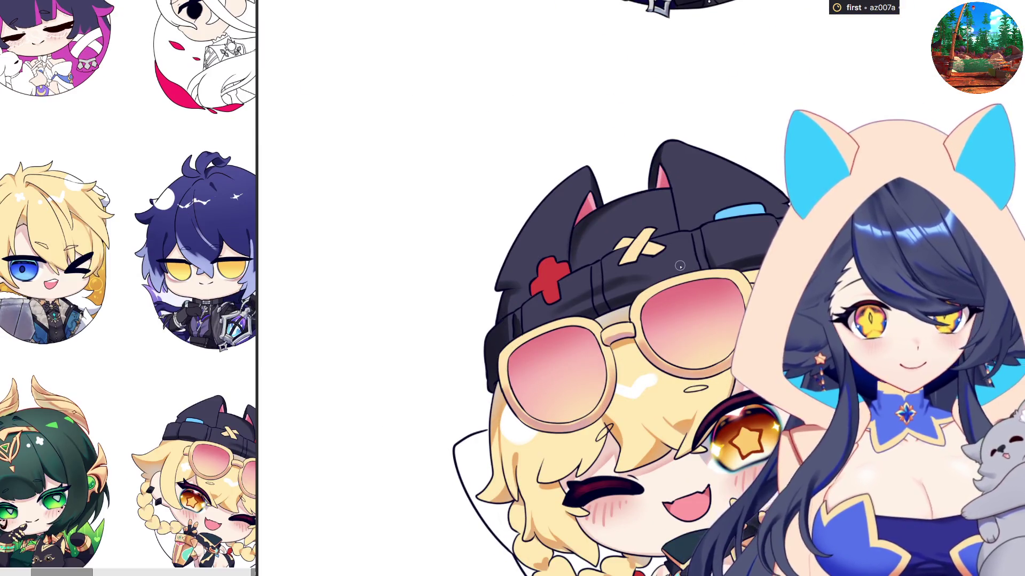
{"action": "scroll", "coordinate": [679, 265], "scroll_direction": "up", "scroll_amount": 1}
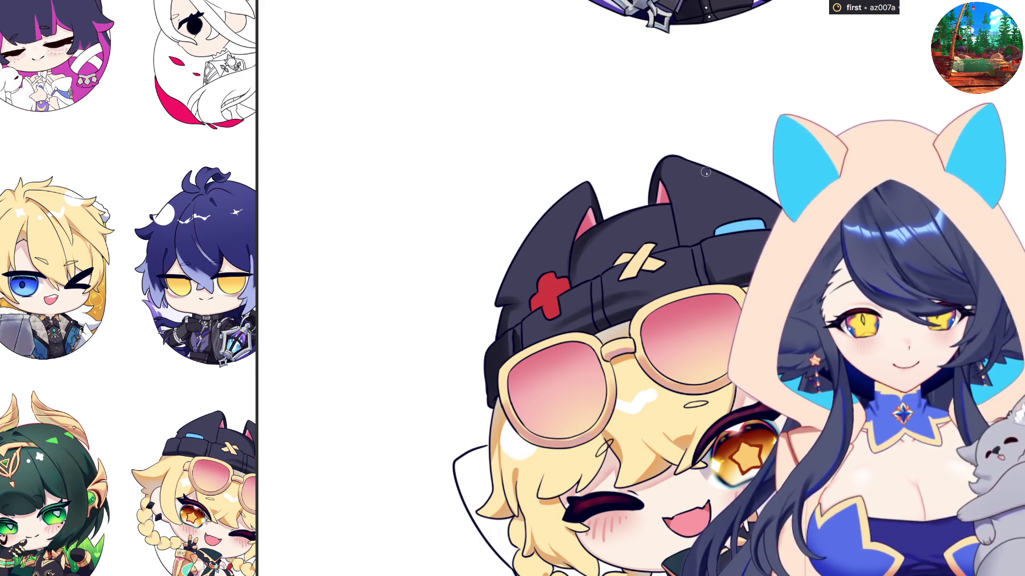
{"action": "mouse_move", "coordinate": [702, 164]}
{"action": "left_mouse_down"}
{"action": "mouse_move", "coordinate": [708, 198]}
{"action": "mouse_move", "coordinate": [768, 202]}
{"action": "left_mouse_up"}
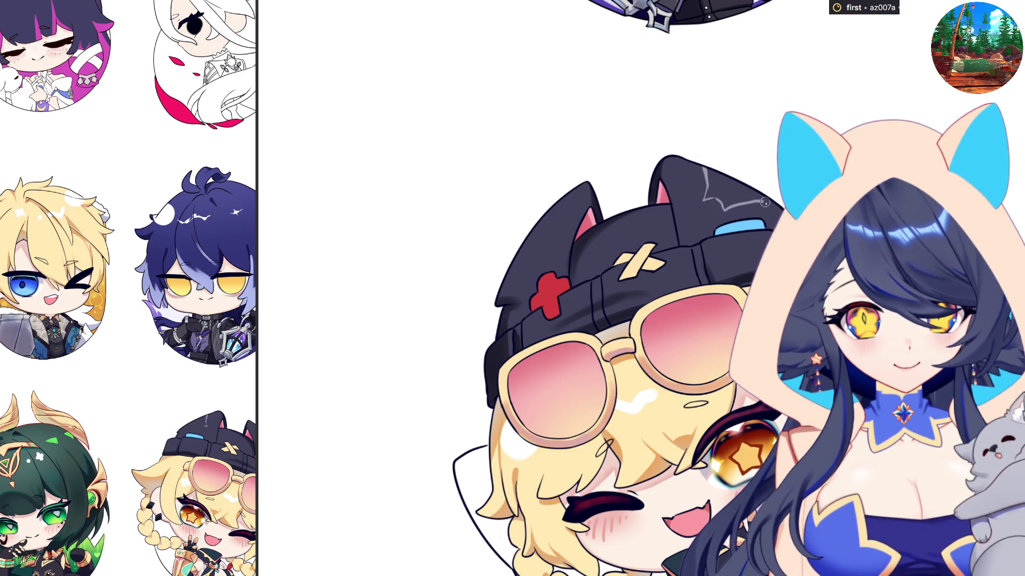
{"action": "left_click", "coordinate": [726, 190]}
{"action": "scroll", "coordinate": [731, 203], "scroll_direction": "down", "scroll_amount": 1}
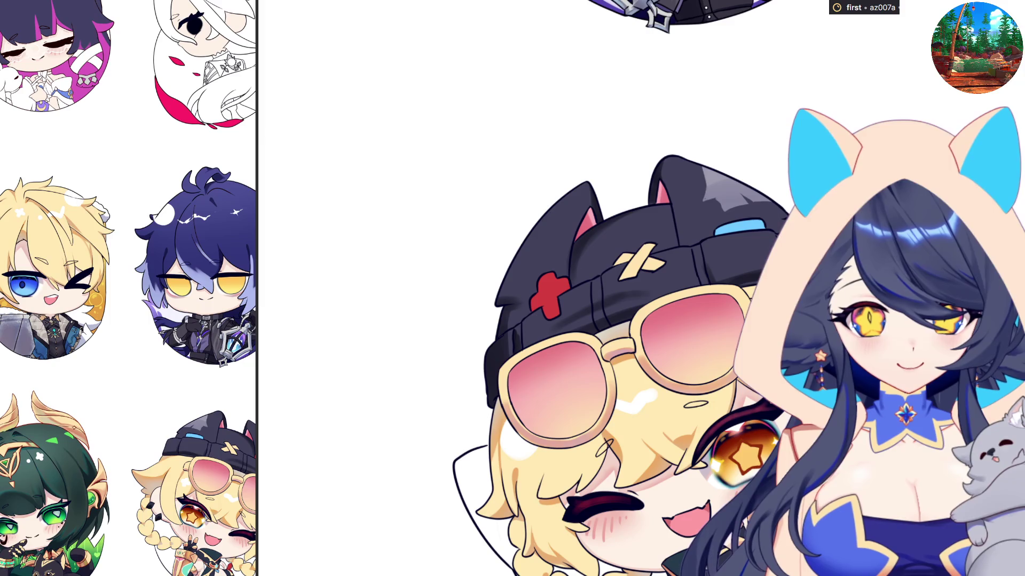
{"action": "scroll", "coordinate": [476, 271], "scroll_direction": "up", "scroll_amount": 1}
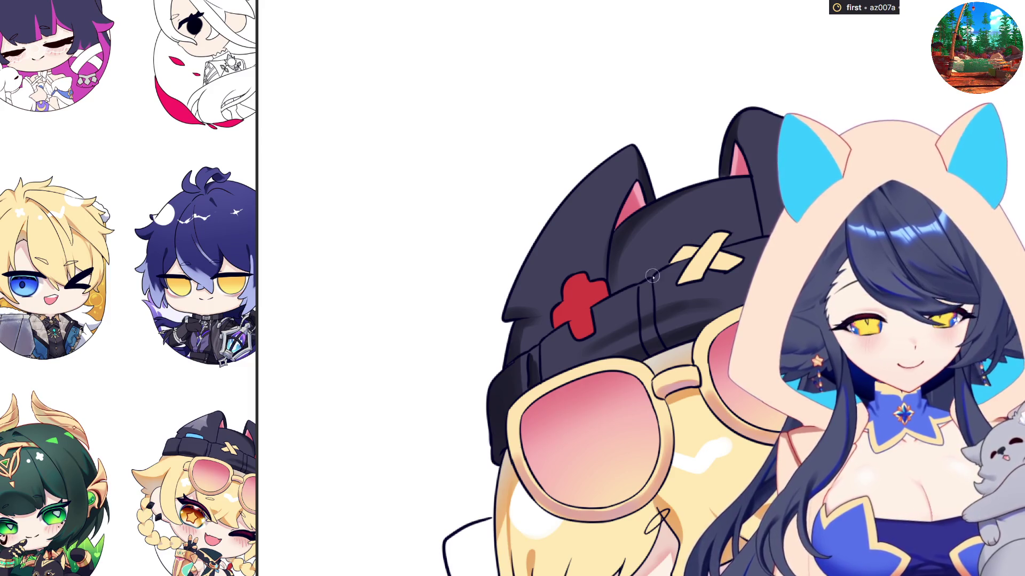
{"action": "mouse_move", "coordinate": [573, 297]}
{"action": "left_mouse_down"}
{"action": "mouse_move", "coordinate": [582, 316]}
{"action": "mouse_move", "coordinate": [575, 286]}
{"action": "left_mouse_up"}
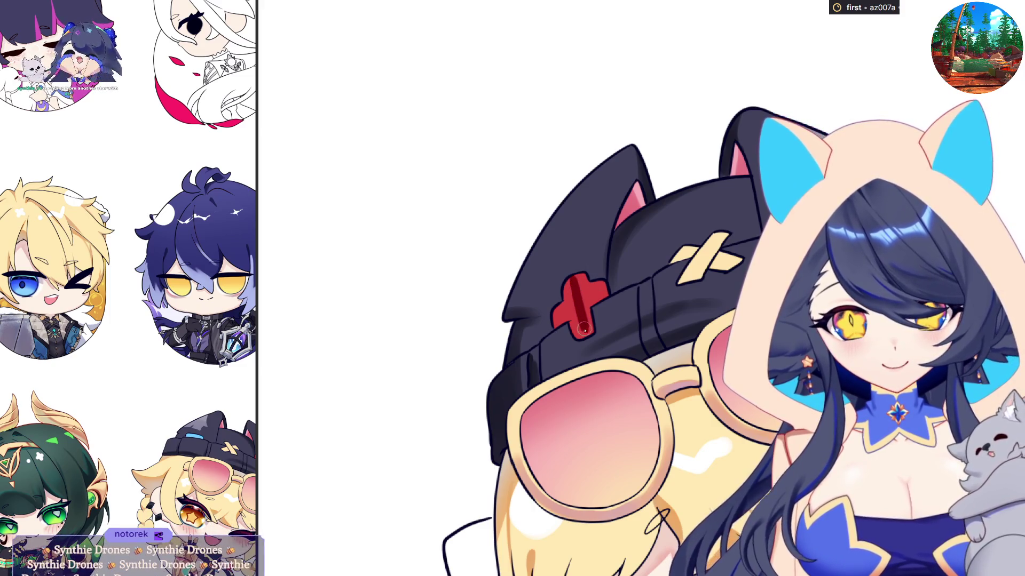
{"action": "mouse_move", "coordinate": [584, 329]}
{"action": "left_mouse_down"}
{"action": "mouse_move", "coordinate": [571, 283]}
{"action": "mouse_move", "coordinate": [566, 322]}
{"action": "left_mouse_up"}
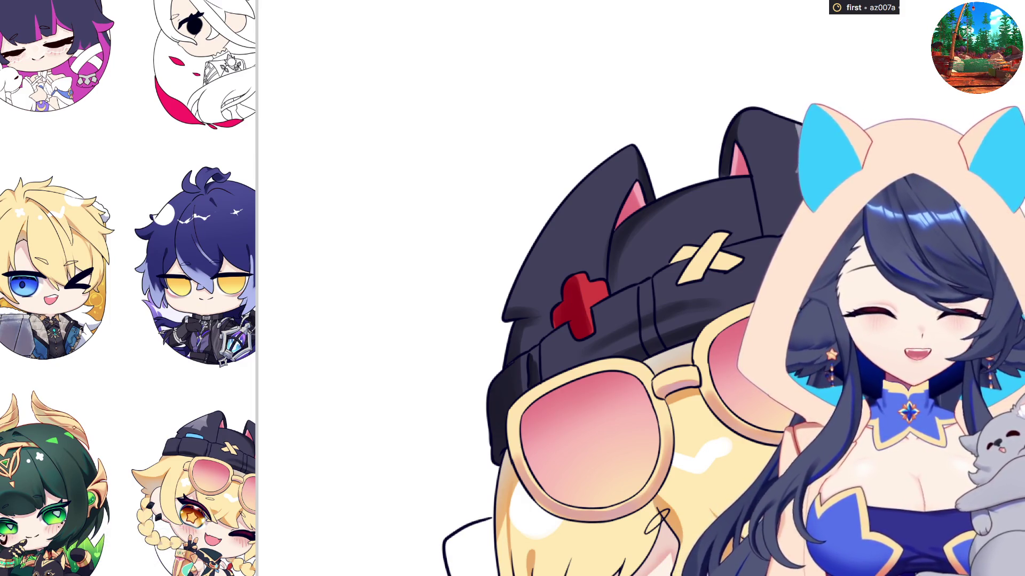
{"action": "key", "text": "ctrl+0"}
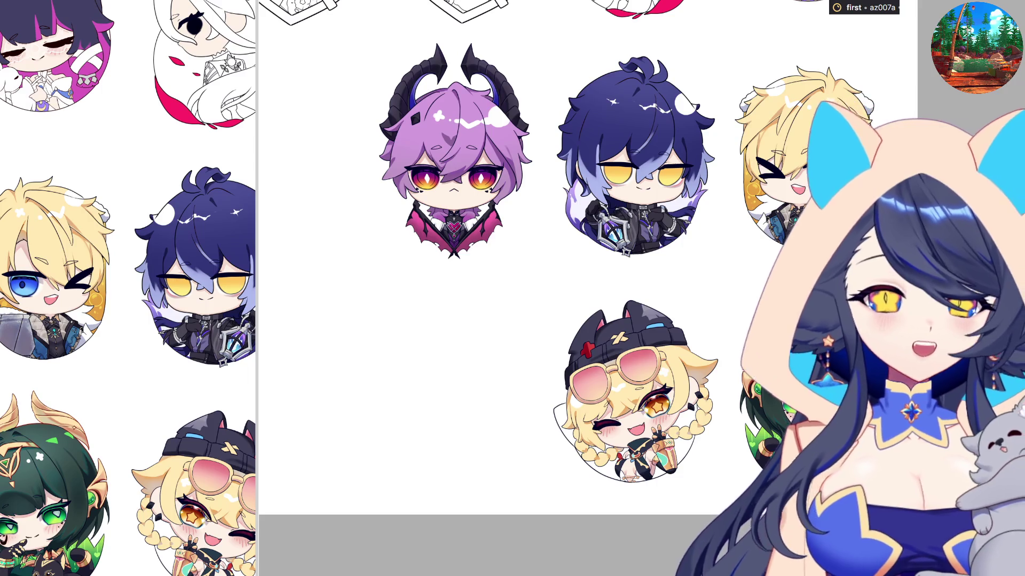
Zoom in on the chibi girl's black cat-ear beanie.
{"action": "scroll", "coordinate": [592, 427], "scroll_direction": "up", "scroll_amount": 5}
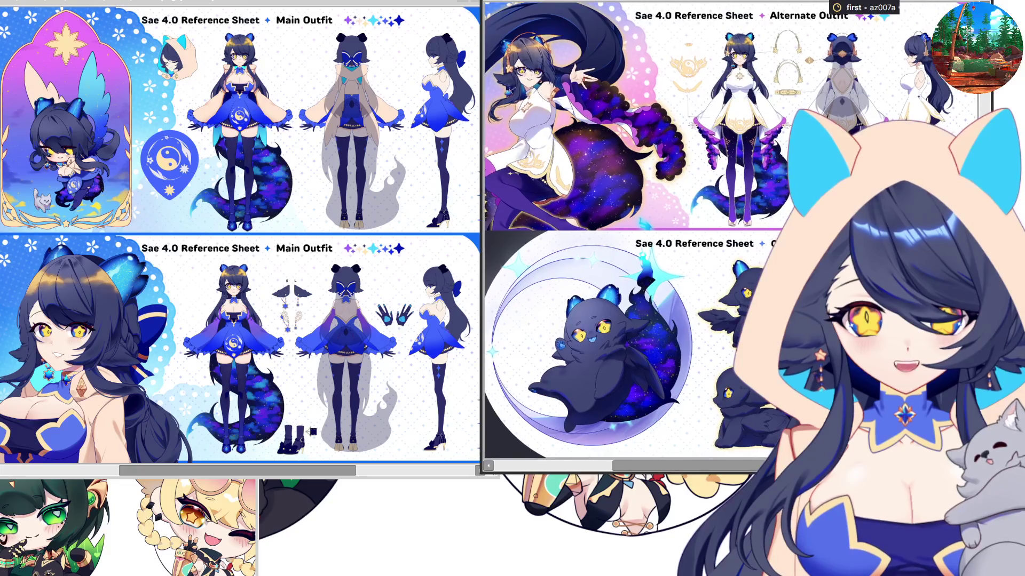
Shift the main and alternate outfit Sae 4.0 reference sheets, then close both viewer windows.
{"action": "mouse_move", "coordinate": [837, 1]}
{"action": "left_mouse_down"}
{"action": "mouse_move", "coordinate": [765, 7]}
{"action": "mouse_move", "coordinate": [801, 7]}
{"action": "left_mouse_up"}
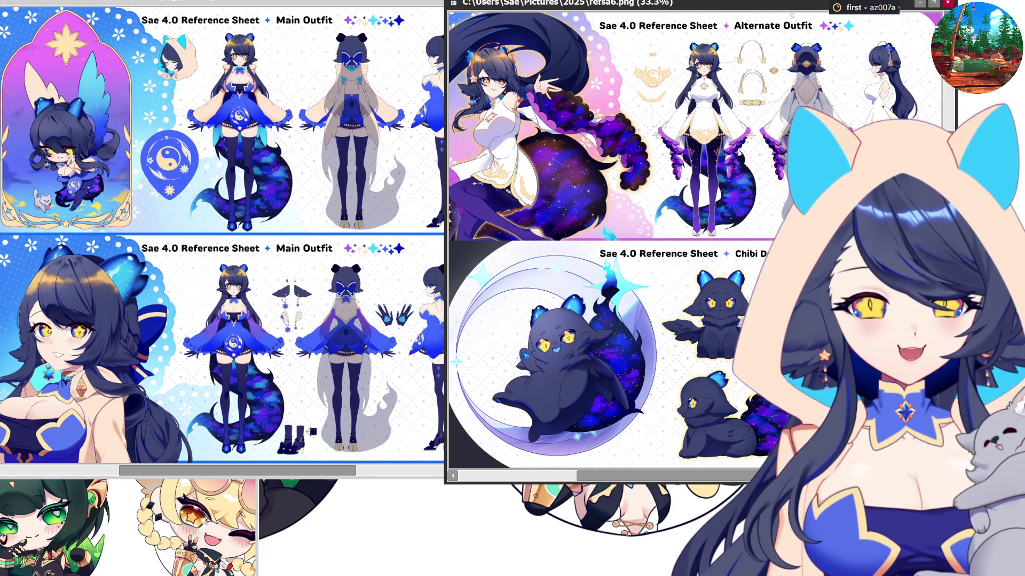
{"action": "left_click_drag", "start_coordinate": [626, 3], "coordinate": [668, 0]}
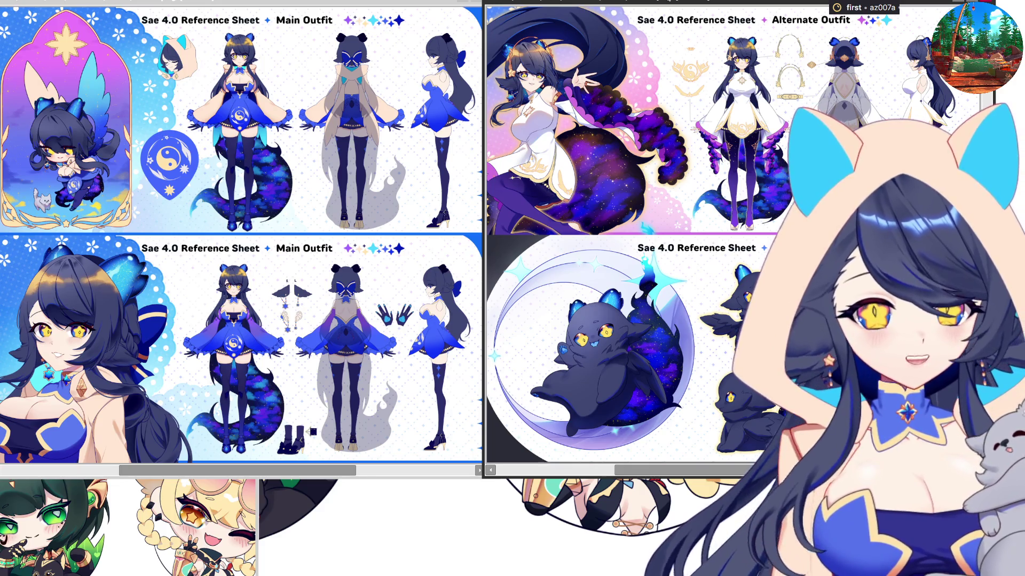
{"action": "key", "text": "super+w"}
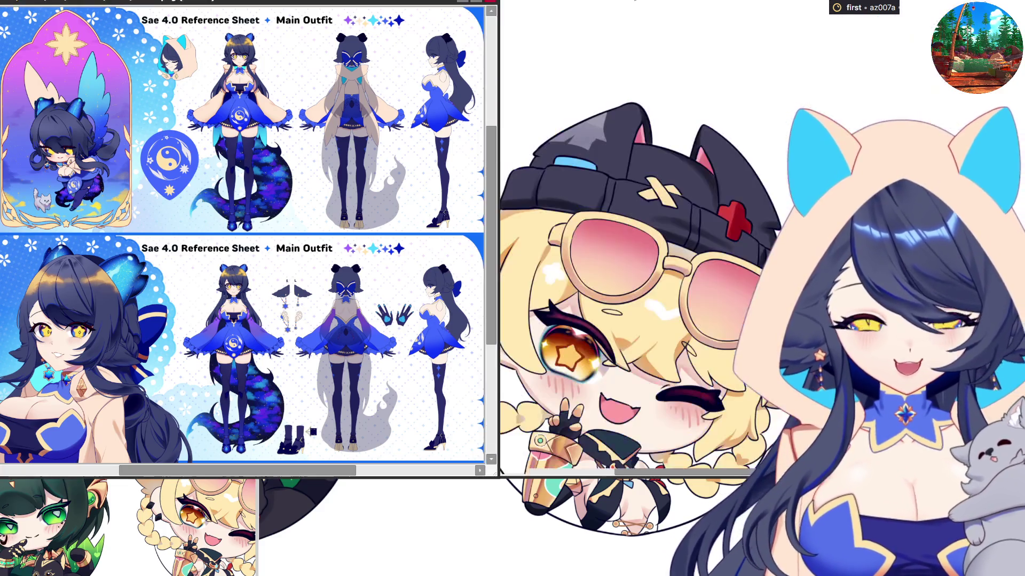
{"action": "key", "text": "super+w"}
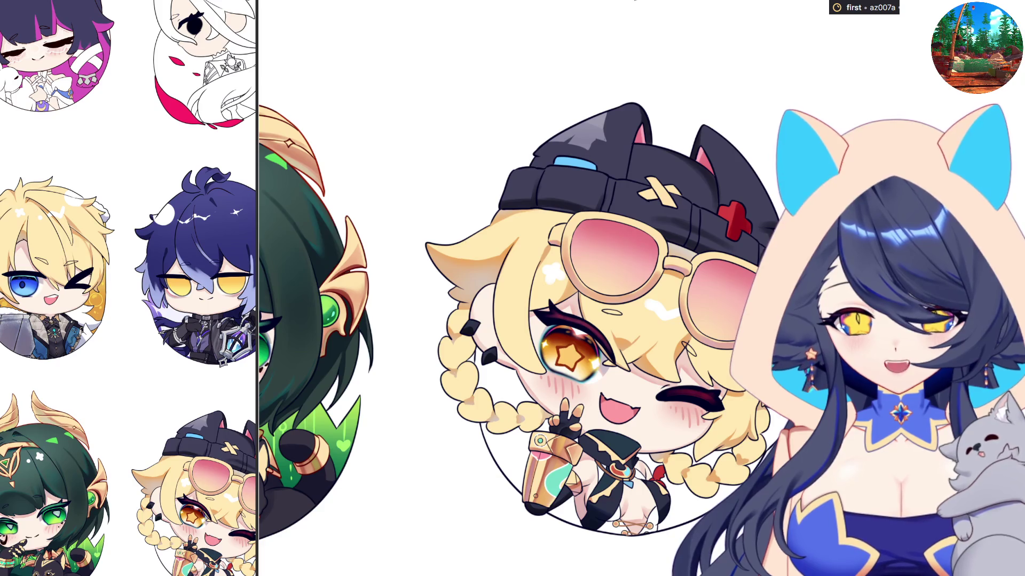